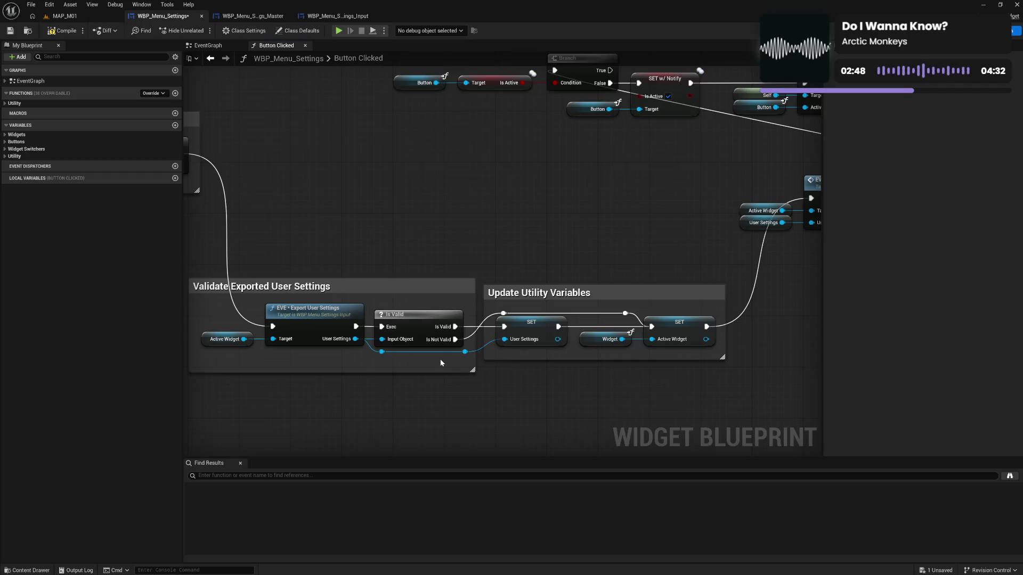
Step: Add a Sequence node after the Branch and feed it the Branch's True output
drag(440, 359, 506, 357)
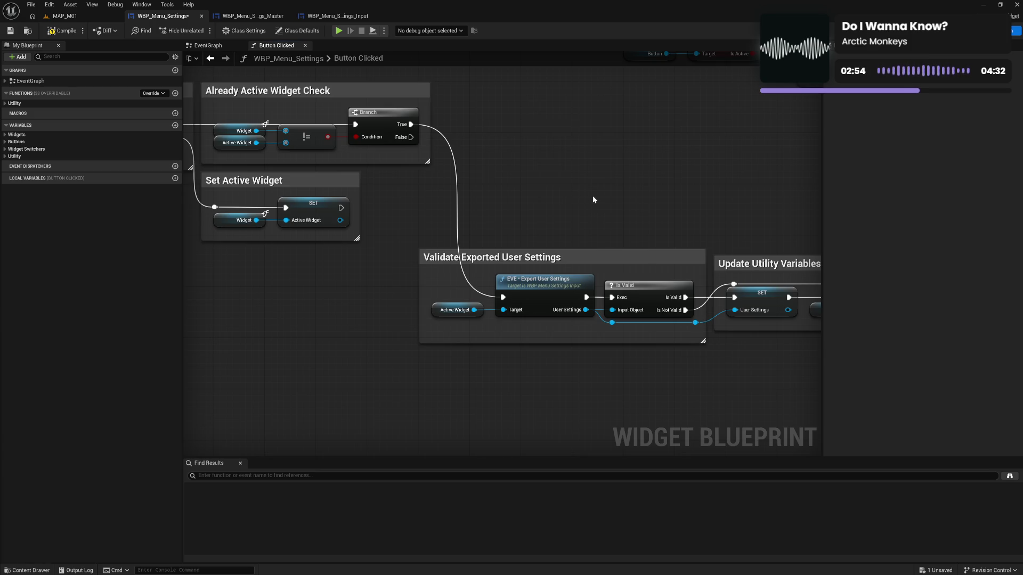
drag(651, 184, 598, 185)
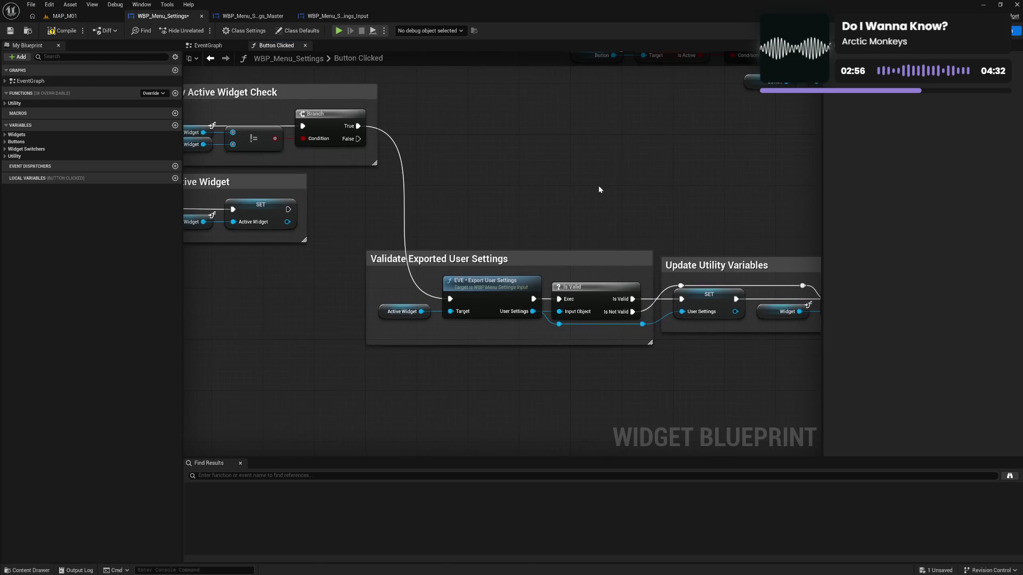
click(416, 132)
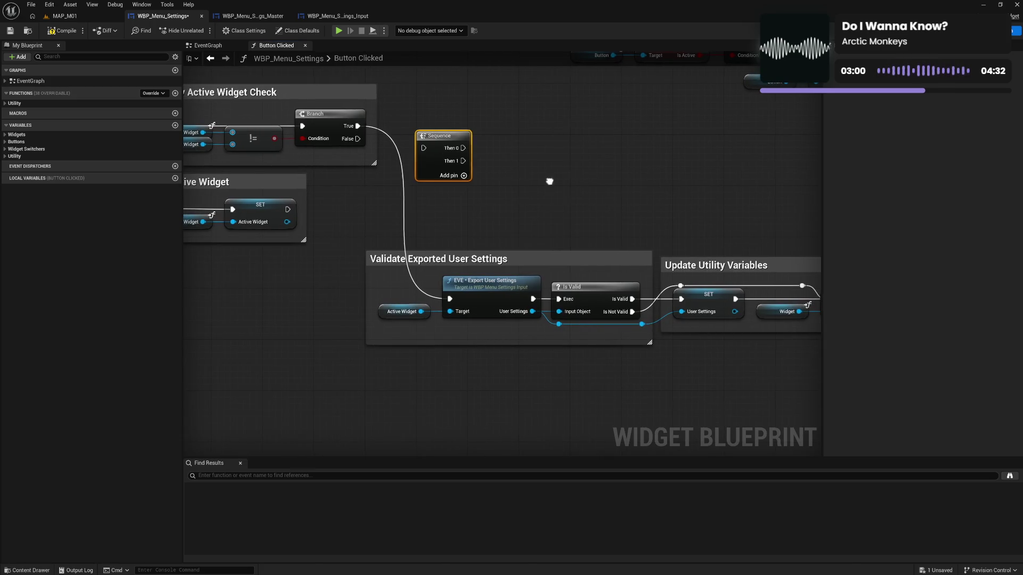
drag(547, 185, 686, 221)
mouse_move(495, 167)
mouse_down()
mouse_move(517, 187)
mouse_move(612, 201)
mouse_move(586, 340)
mouse_up()
Step: Wire Sequence Then 1 to the Active Widget setter, unlink the two setters, and move the Active Widget nodes up
drag(687, 263, 471, 257)
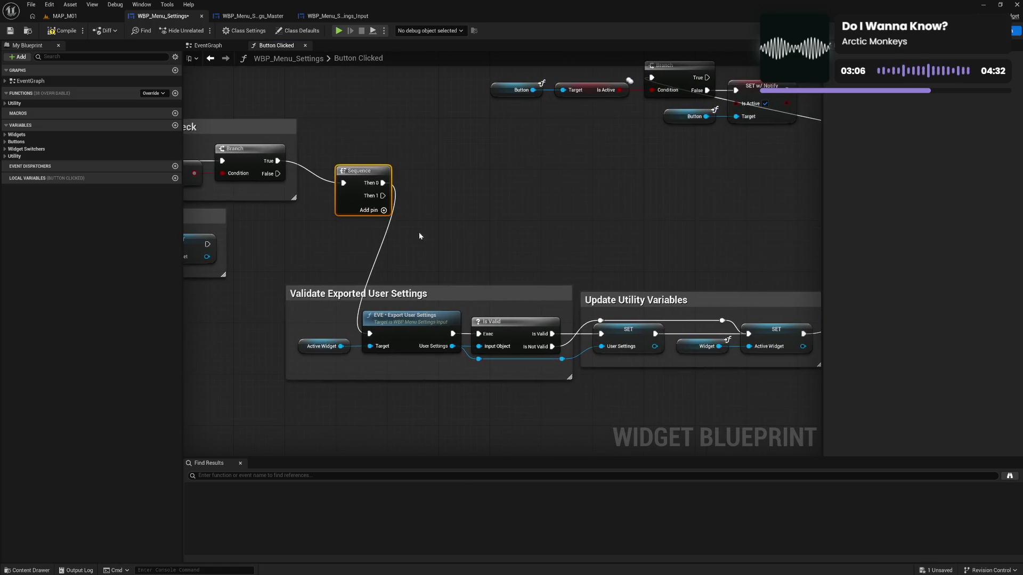
mouse_move(382, 195)
mouse_down()
mouse_move(685, 296)
mouse_move(749, 333)
mouse_up()
drag(602, 325, 601, 333)
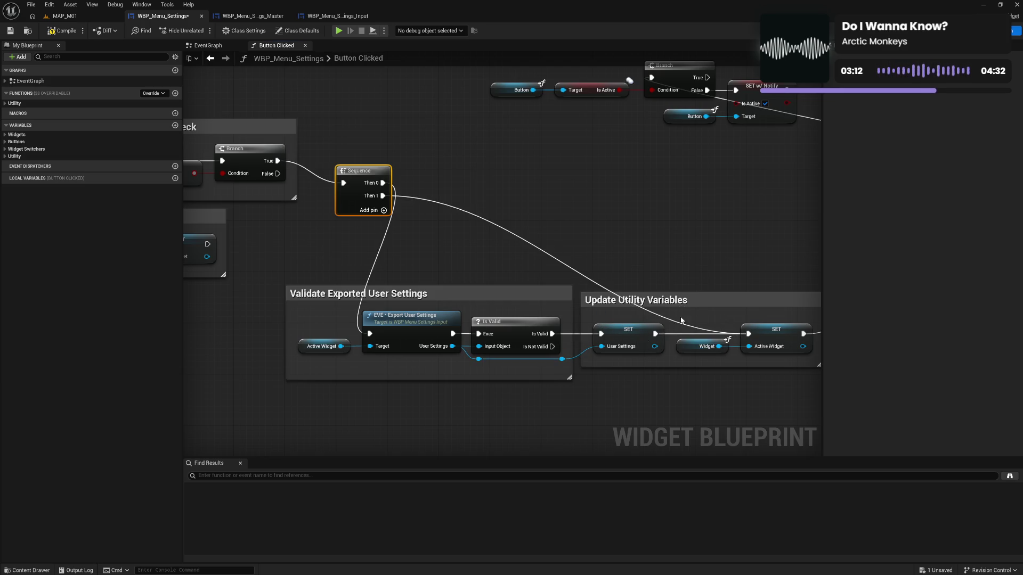
alt+click(655, 333)
drag(699, 323, 776, 376)
drag(763, 324, 613, 207)
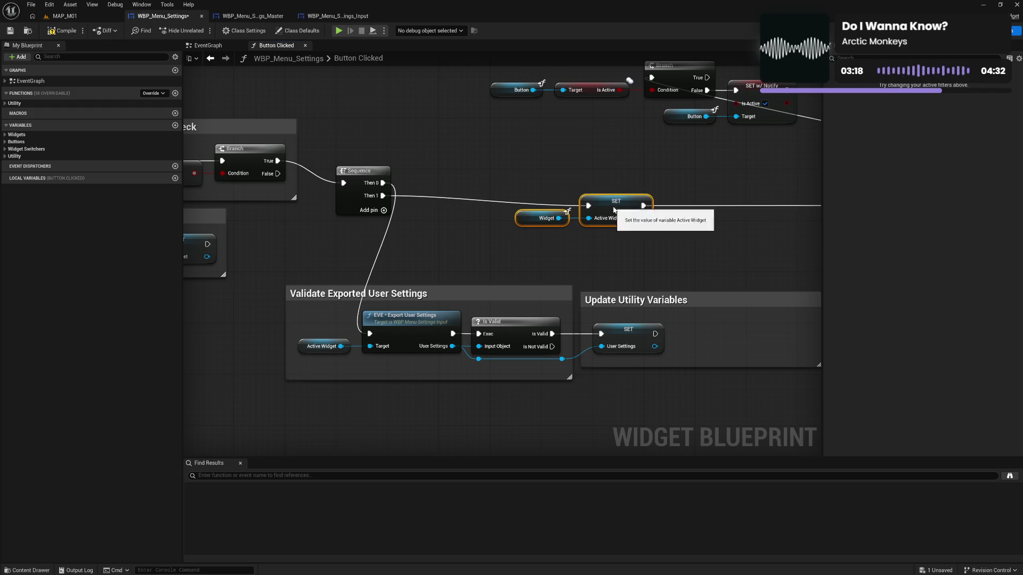
Step: Wrap the Widget getter and Active Widget setter in an 'Update Active Widget' comment
text(c)
text(Update )
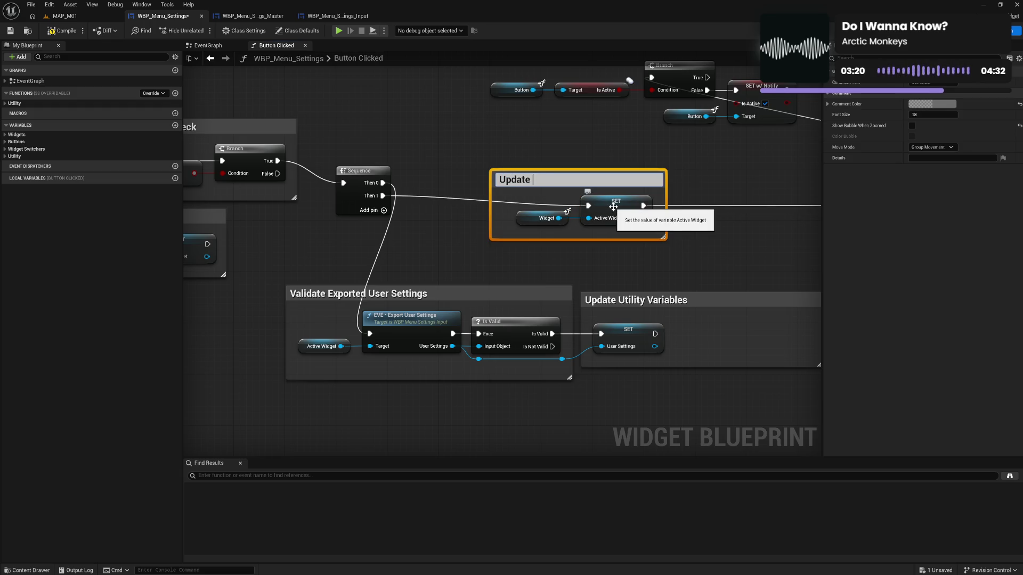
text(tive Widget)
key(Return)
drag(493, 211, 503, 212)
mouse_move(534, 179)
mouse_down()
mouse_move(524, 172)
mouse_move(613, 233)
mouse_up()
drag(600, 198, 648, 207)
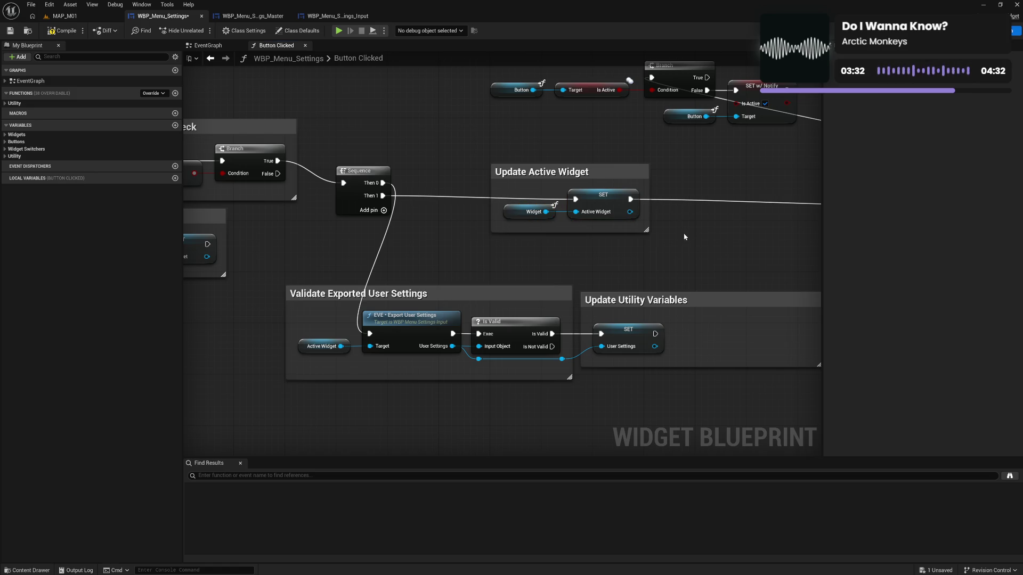
Step: Shift the User Settings setter left and delete the Update Utility Variables comment
click(655, 223)
drag(714, 251, 570, 219)
mouse_move(493, 305)
mouse_down()
mouse_move(434, 292)
mouse_move(517, 295)
mouse_up()
click(551, 276)
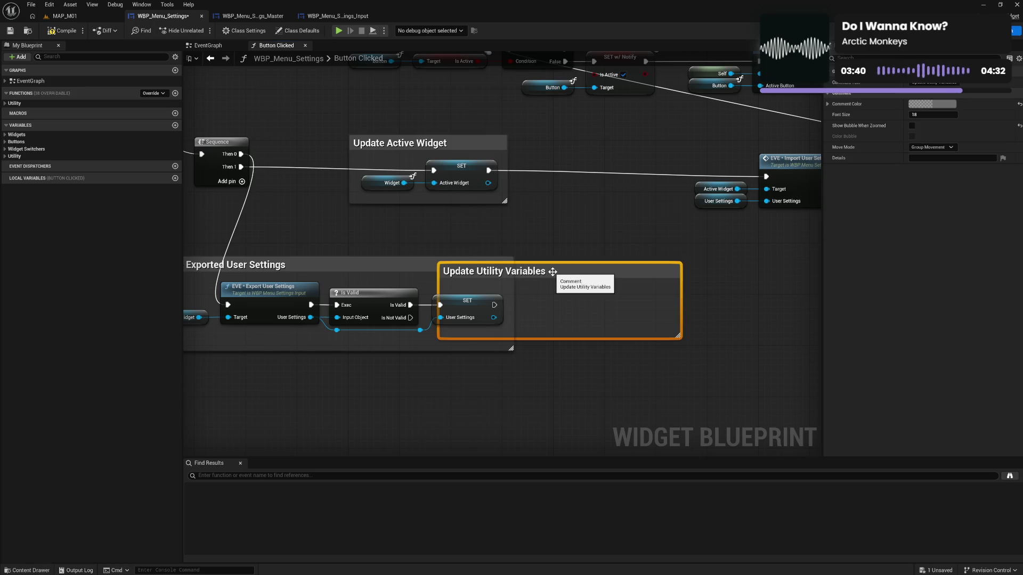
key(Delete)
Step: Shift the Validate Exported User Settings group slightly right and inspect the User Settings setter
text(Validate)
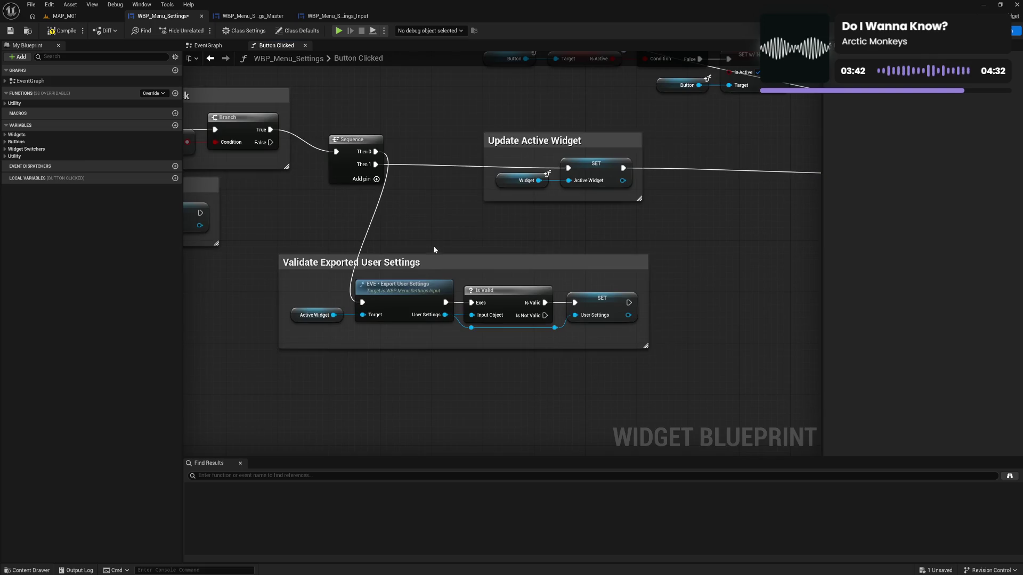
drag(422, 263, 429, 261)
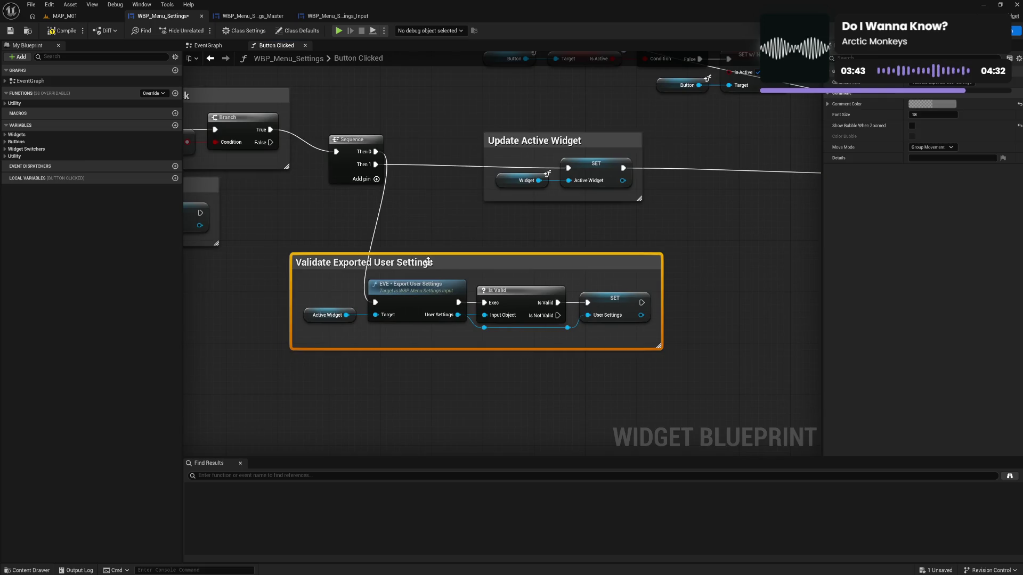
click(541, 238)
click(604, 304)
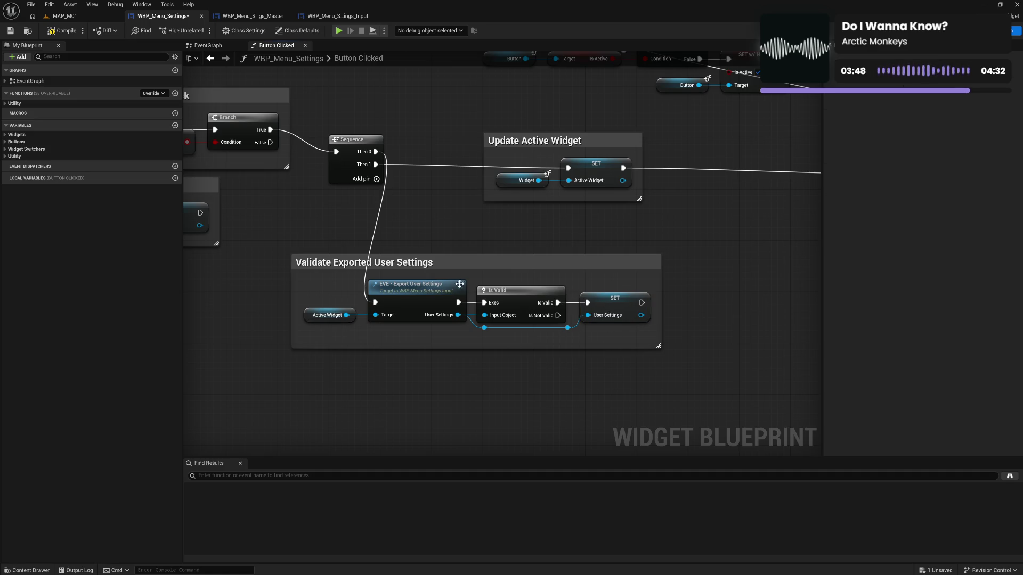
click(432, 265)
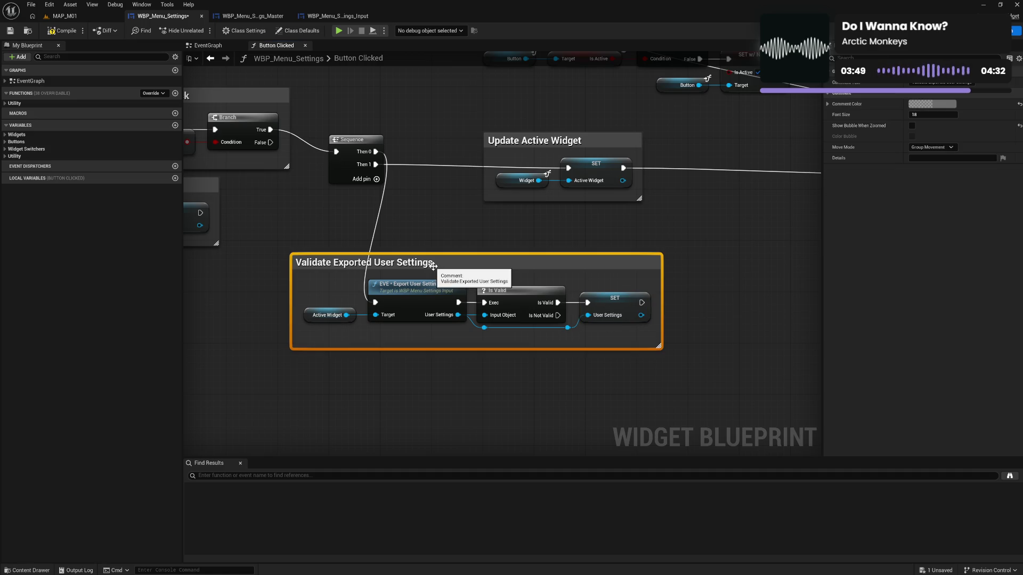
click(494, 237)
Step: Stack Validate Exported User Settings beside the Sequence, with Update Active Widget beneath it
mouse_move(539, 141)
mouse_down()
mouse_move(555, 240)
mouse_move(520, 398)
mouse_up()
mouse_move(375, 263)
mouse_down()
mouse_move(427, 237)
mouse_move(493, 143)
mouse_move(484, 117)
mouse_up()
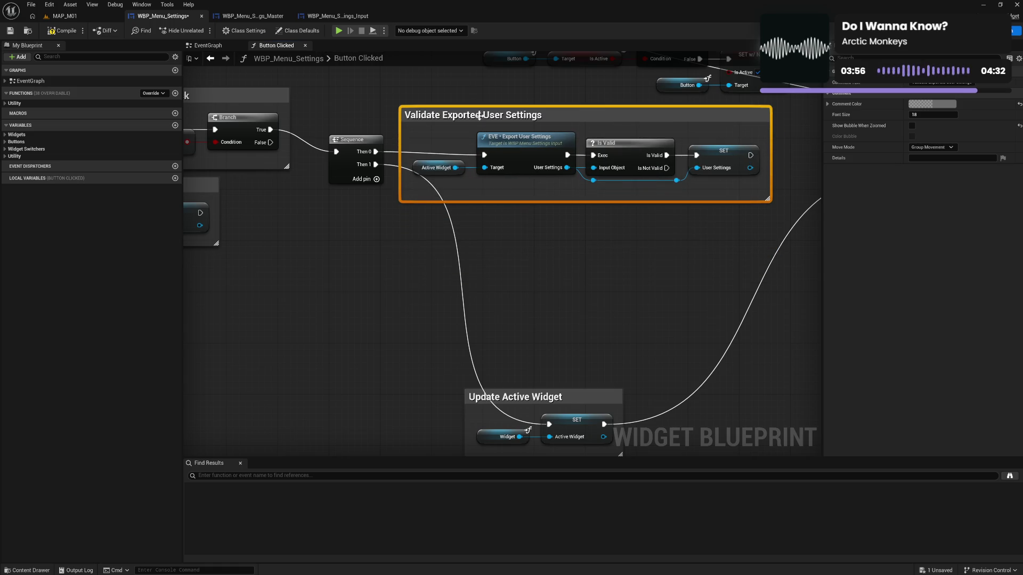
drag(347, 173, 347, 177)
drag(513, 398, 450, 219)
click(674, 281)
Step: Place a second Sequence node below the Set Active Widget group
drag(674, 282, 450, 338)
drag(586, 333, 531, 350)
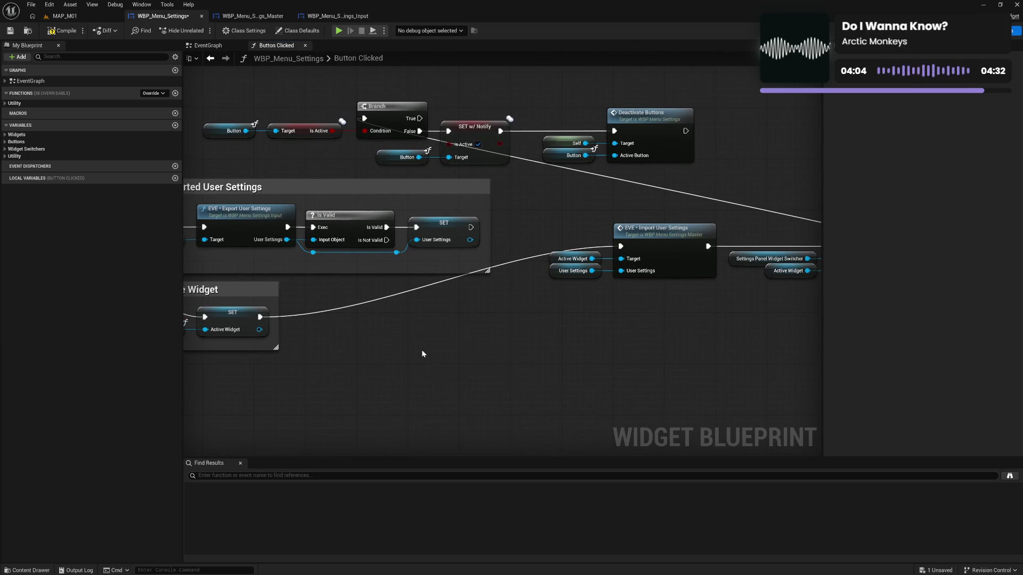
drag(423, 354, 553, 344)
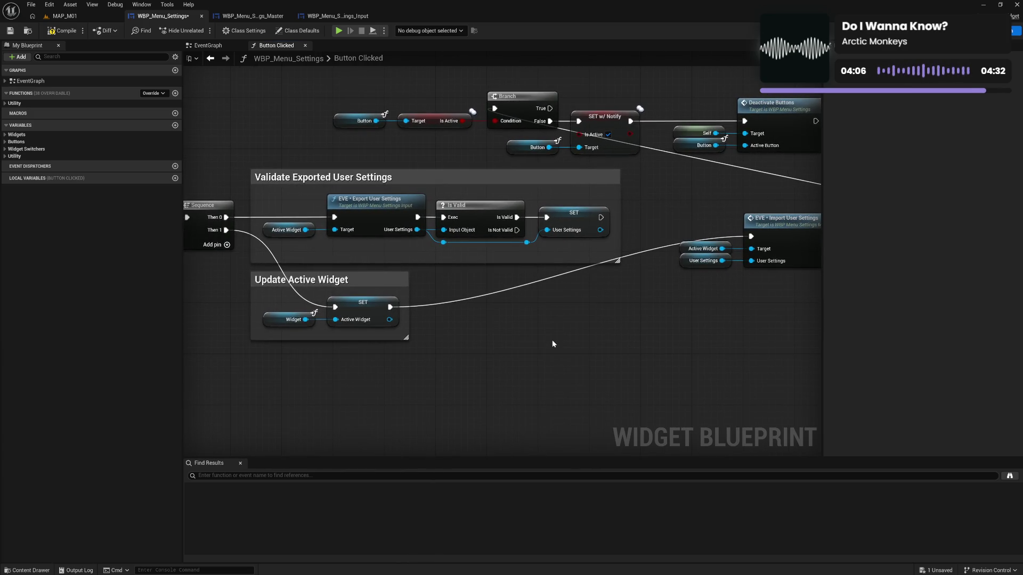
drag(620, 341, 414, 361)
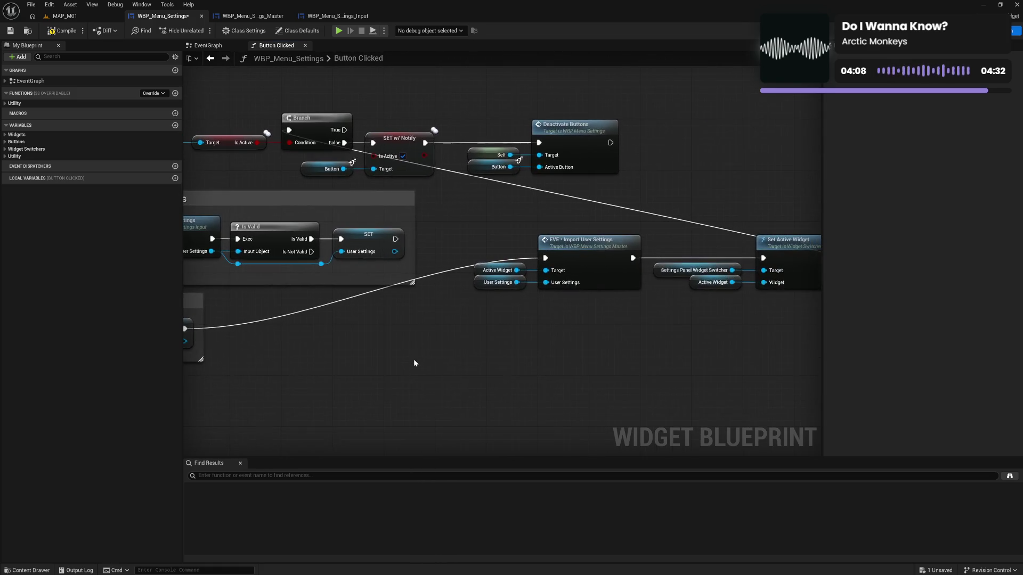
mouse_move(509, 349)
mouse_down()
mouse_move(394, 357)
mouse_move(429, 342)
mouse_move(740, 309)
mouse_up()
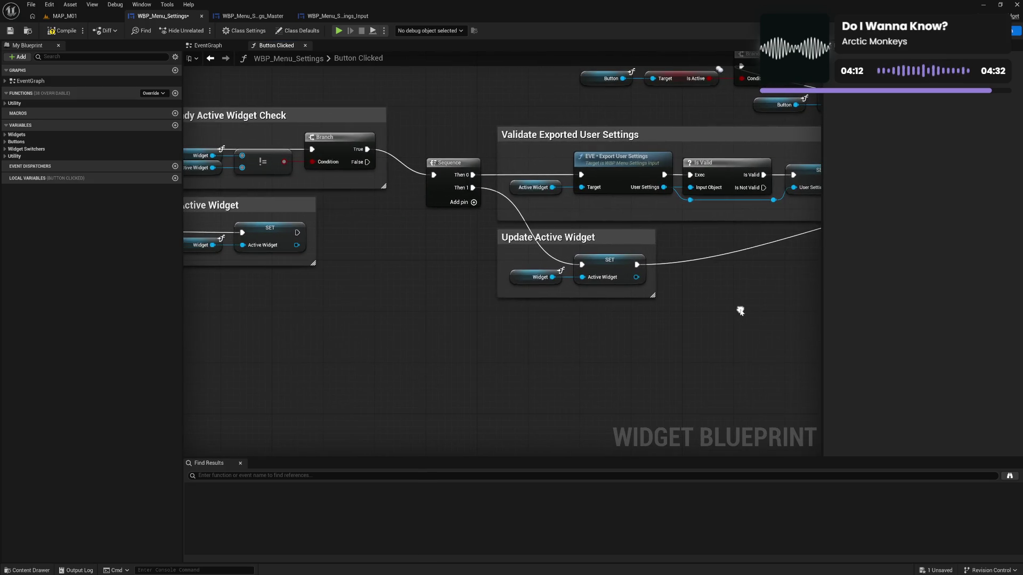
drag(536, 340, 694, 322)
drag(591, 326, 447, 349)
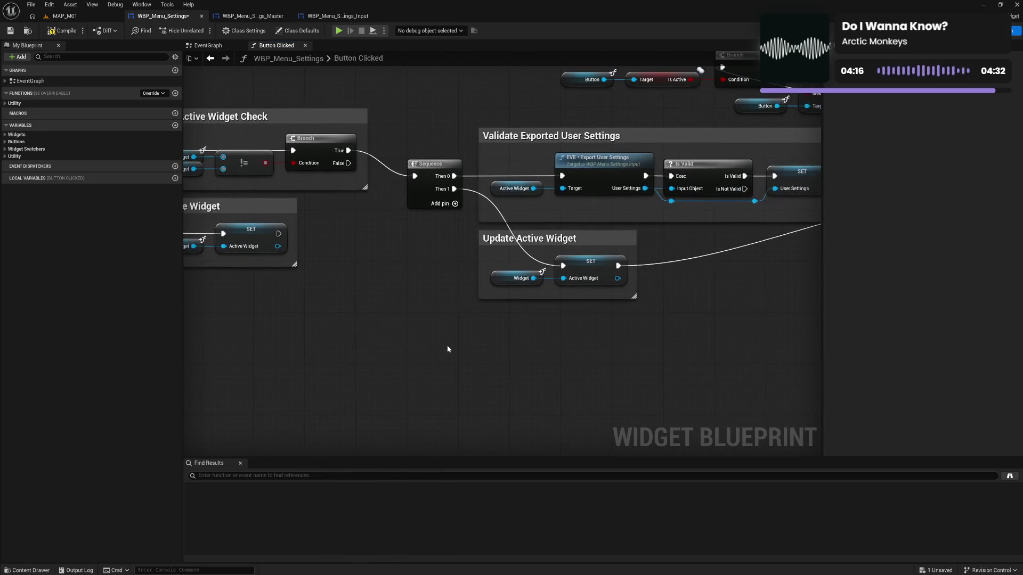
mouse_move(654, 338)
mouse_down()
mouse_move(327, 353)
mouse_move(641, 319)
mouse_up()
drag(357, 320, 545, 330)
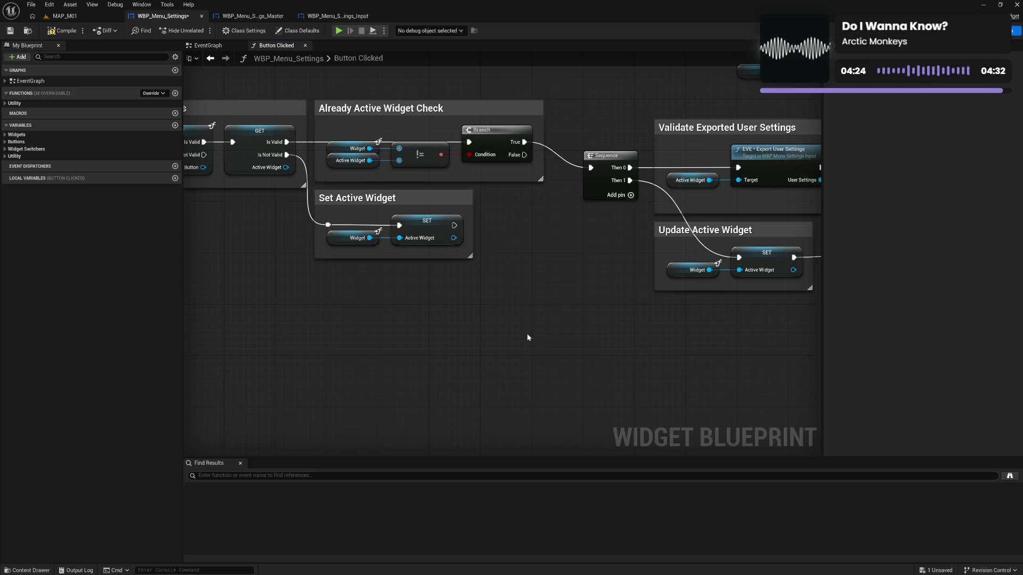
click(526, 281)
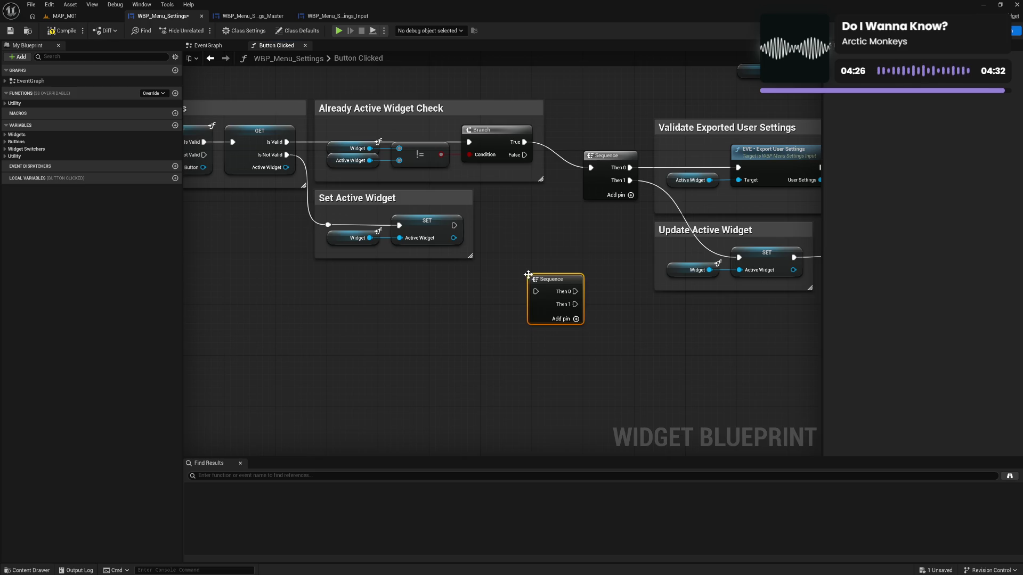
Step: Feed the second Sequence from Set Active Widget and from a new Then 2 on the first Sequence
mouse_move(454, 225)
mouse_down()
mouse_move(525, 288)
mouse_move(553, 283)
mouse_move(561, 318)
mouse_up()
click(631, 196)
mouse_move(630, 192)
mouse_down()
mouse_move(640, 231)
mouse_move(552, 296)
mouse_move(609, 322)
mouse_move(599, 331)
mouse_up()
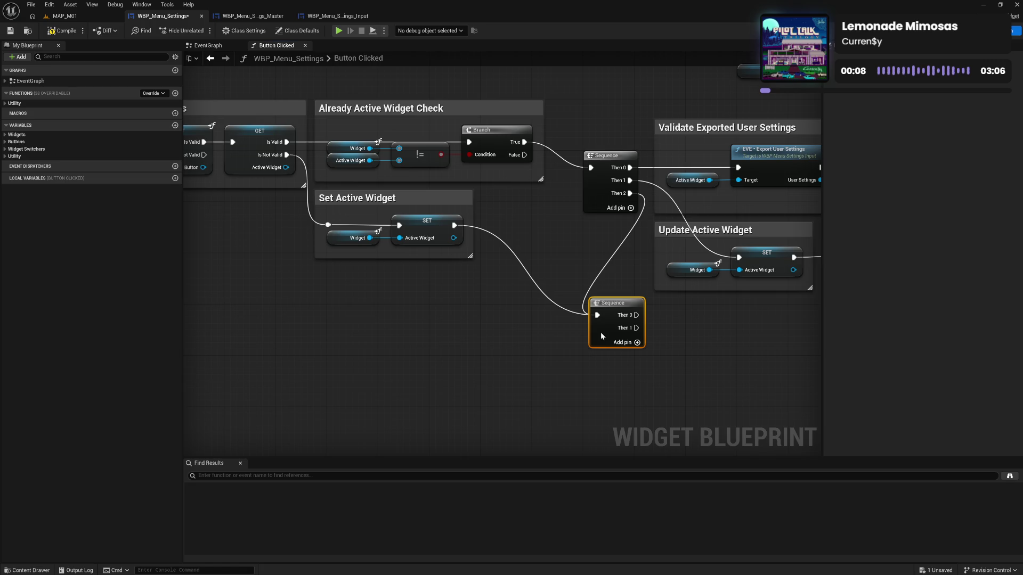
click(718, 344)
Step: Move Import User Settings and its inputs closer and wrap them in a new comment
mouse_move(726, 347)
mouse_down()
mouse_move(634, 263)
mouse_move(481, 291)
mouse_up()
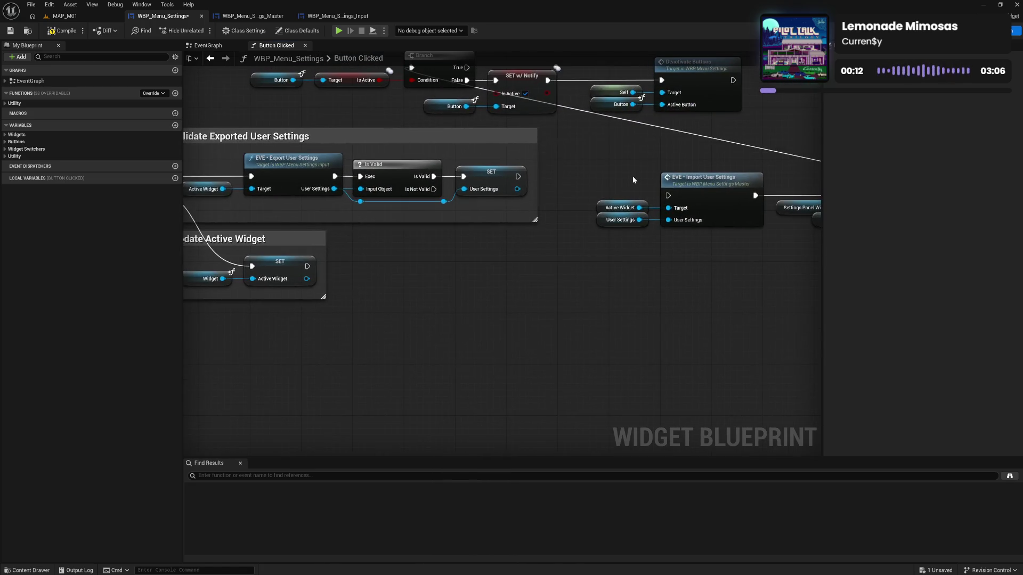
mouse_move(607, 176)
mouse_down()
mouse_move(666, 229)
mouse_move(538, 316)
mouse_move(413, 381)
mouse_up()
drag(416, 321, 565, 258)
drag(665, 279, 578, 281)
key(c)
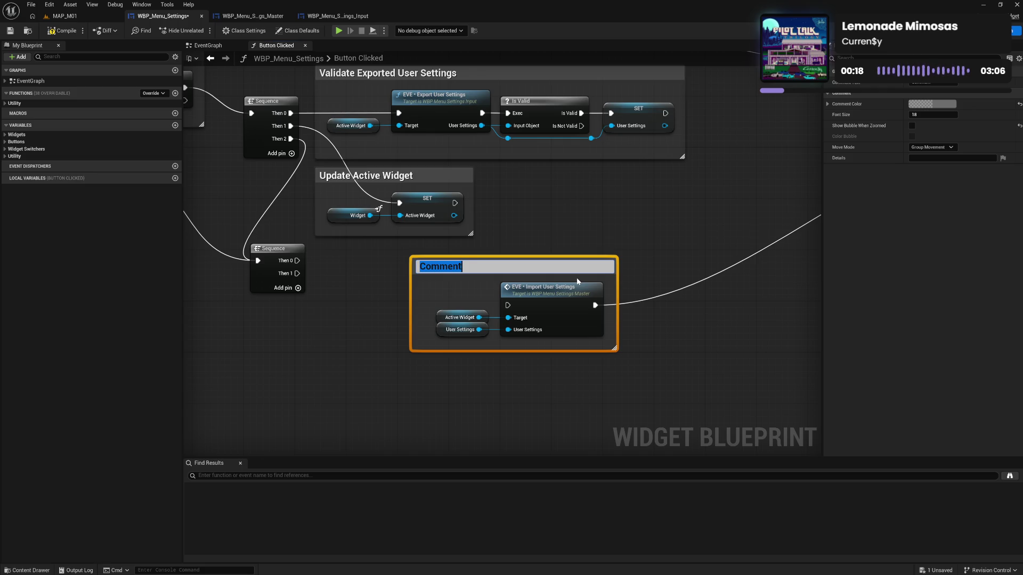
Step: Title the new comment 'Send User Settings To Active Widget' and position it beside the Sequence
text(Send U)
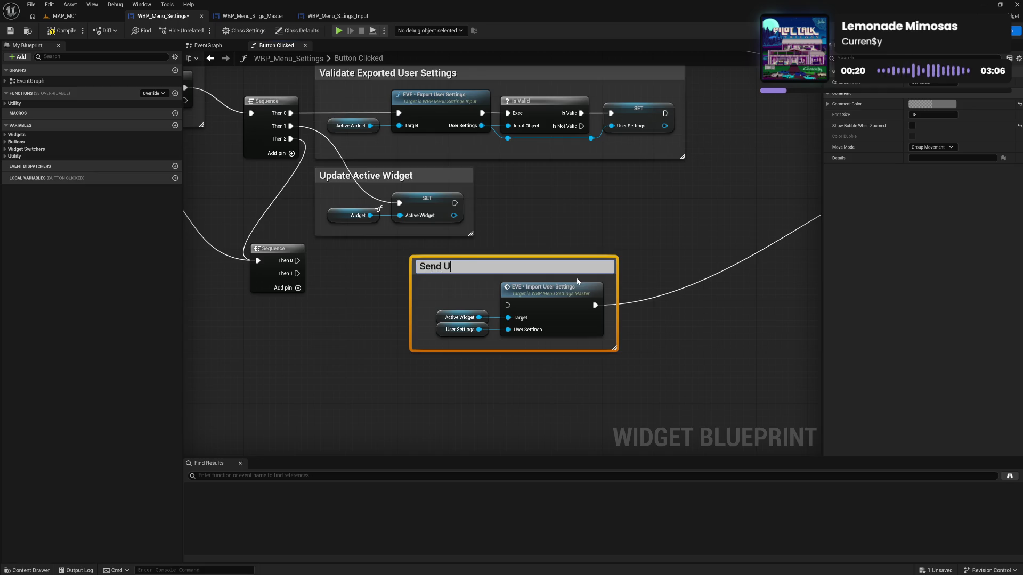
text(ser Settings To )
text(Widget)
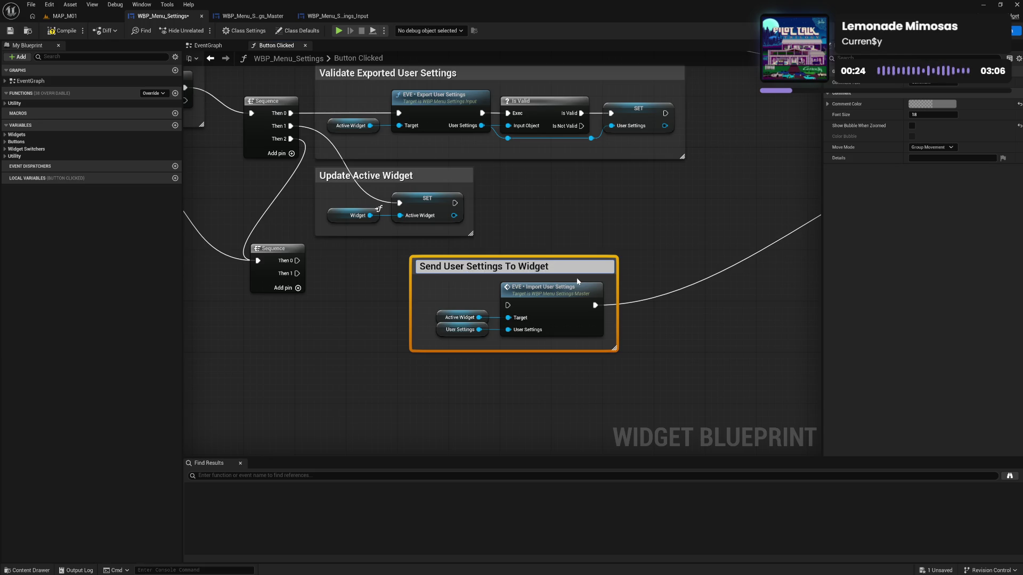
key(ctrl+Left)
text(Acti)
text(ve)
key(Return)
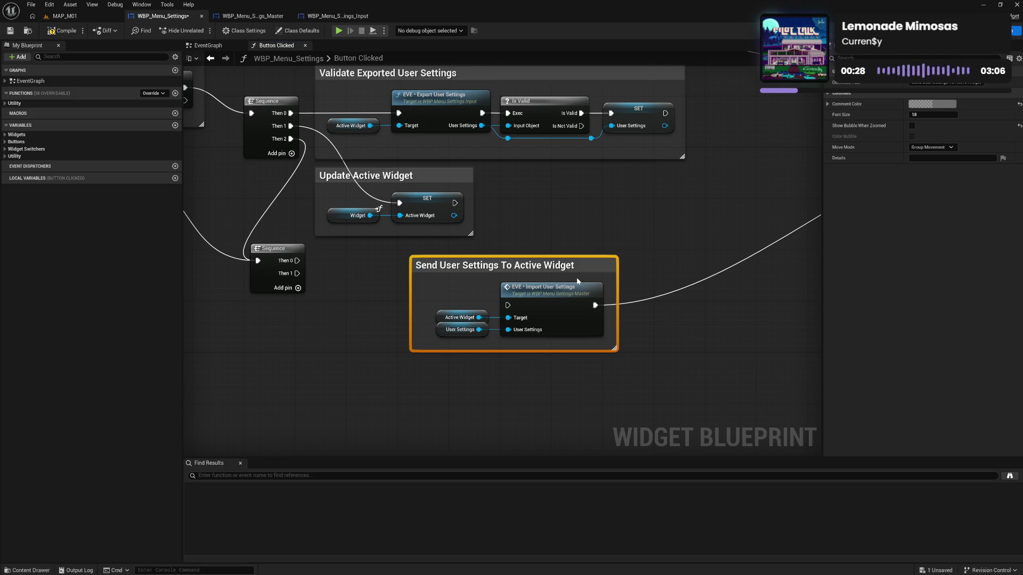
drag(412, 310, 431, 311)
mouse_move(463, 260)
mouse_down()
mouse_move(364, 246)
mouse_move(351, 254)
mouse_move(368, 288)
mouse_move(397, 293)
mouse_up()
Step: Run Import User Settings from the lower Sequence's Then 0 and move Set Active Widget alongside
click(273, 283)
drag(273, 283, 271, 314)
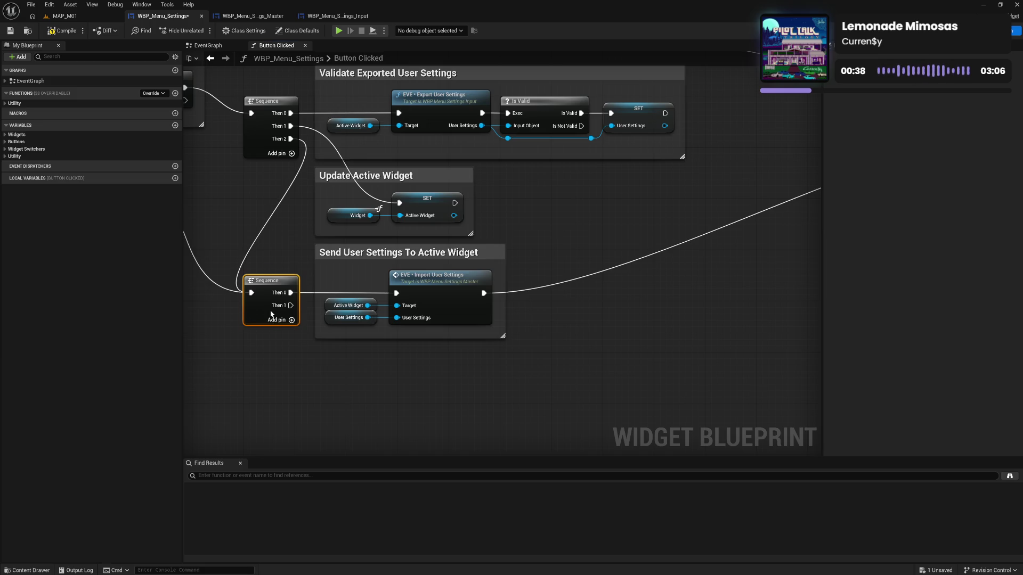
click(322, 352)
mouse_move(599, 338)
mouse_down()
mouse_move(486, 325)
mouse_move(244, 357)
mouse_up()
drag(580, 145, 693, 198)
mouse_move(712, 152)
mouse_down()
mouse_move(439, 292)
mouse_move(351, 317)
mouse_up()
drag(277, 290, 556, 230)
drag(612, 264, 590, 260)
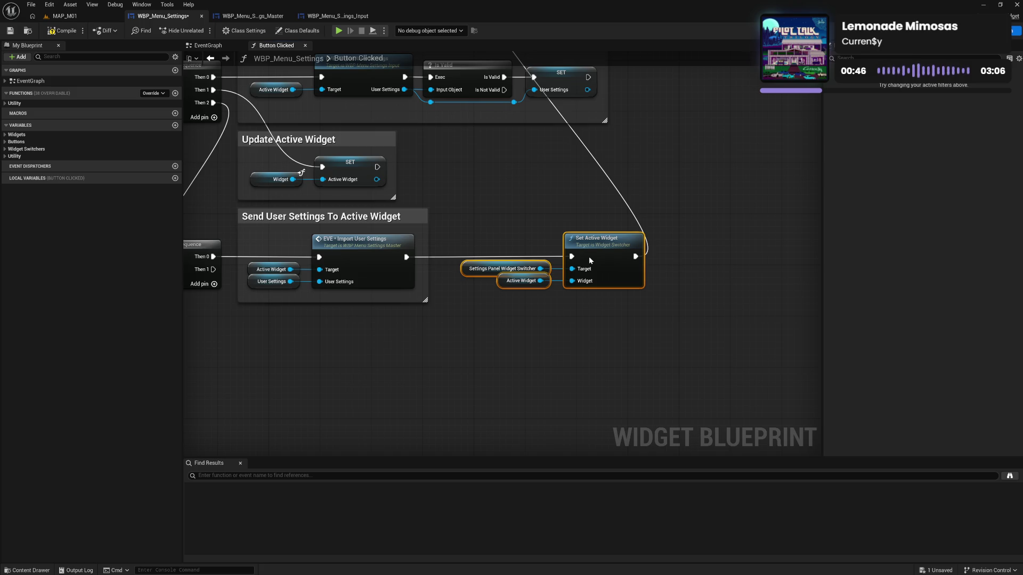
Step: Title the comment 'Display Active Widget' and fit it around the Set Active Widget call
text(cD)
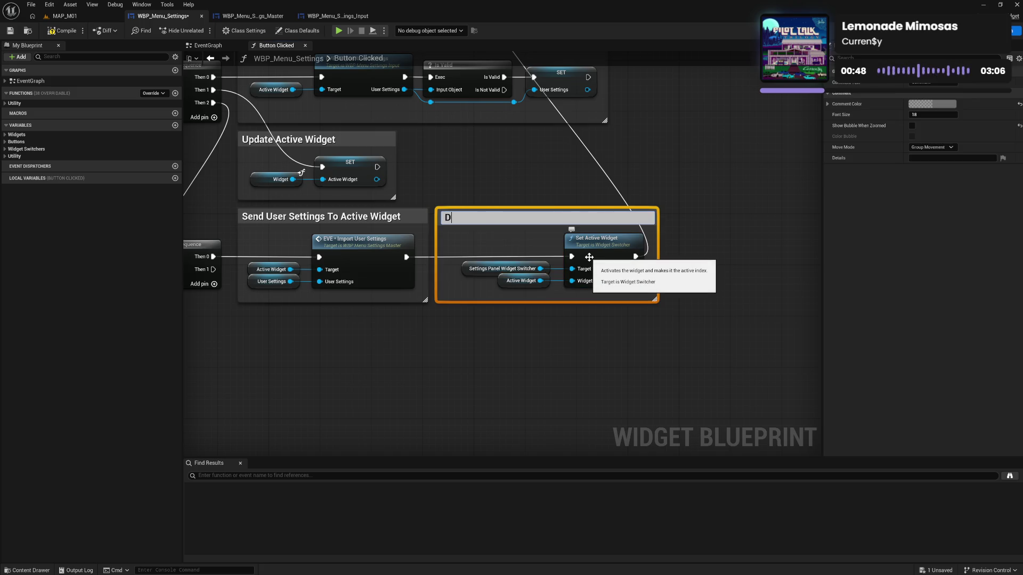
text(splay Active Widget)
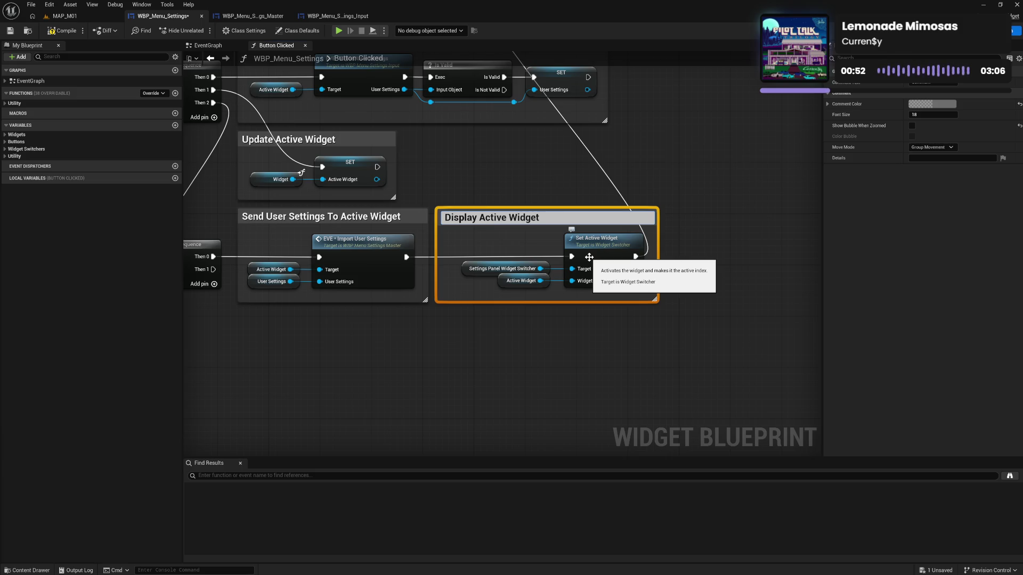
key(Return)
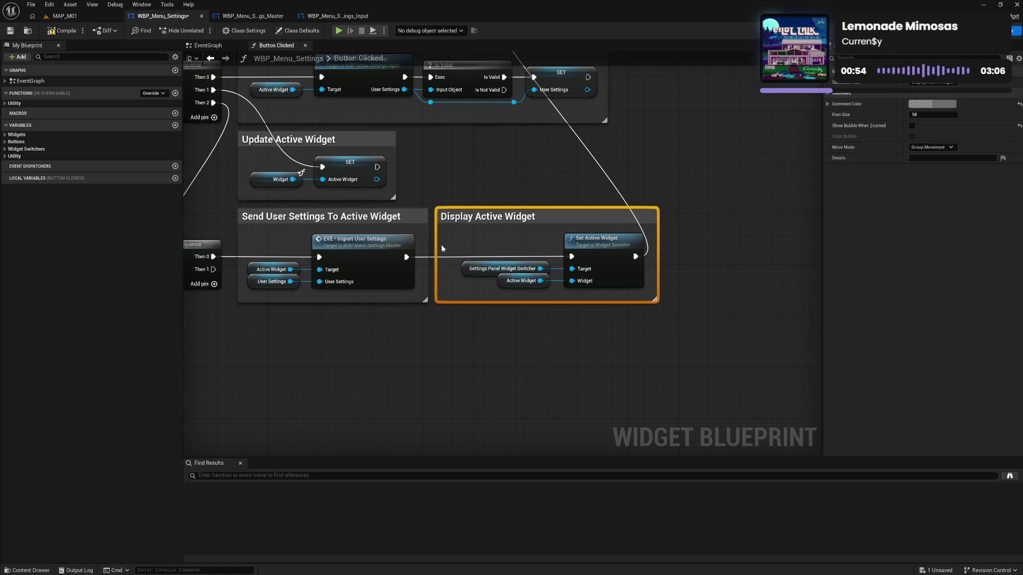
mouse_move(439, 248)
mouse_down()
mouse_move(473, 221)
mouse_move(637, 296)
mouse_up()
drag(580, 254, 579, 253)
Step: Nudge the Import User Settings nodes into alignment within their group
drag(243, 259, 307, 291)
shift+click(353, 251)
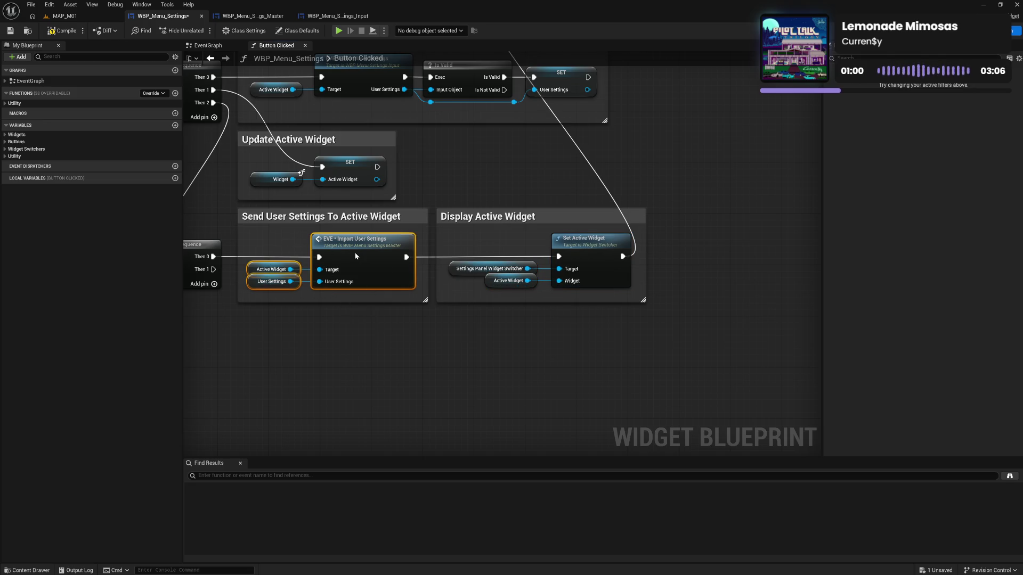
drag(354, 252, 356, 251)
click(342, 335)
mouse_move(341, 336)
mouse_down()
mouse_move(500, 311)
mouse_move(431, 325)
mouse_move(626, 162)
mouse_move(612, 364)
mouse_up()
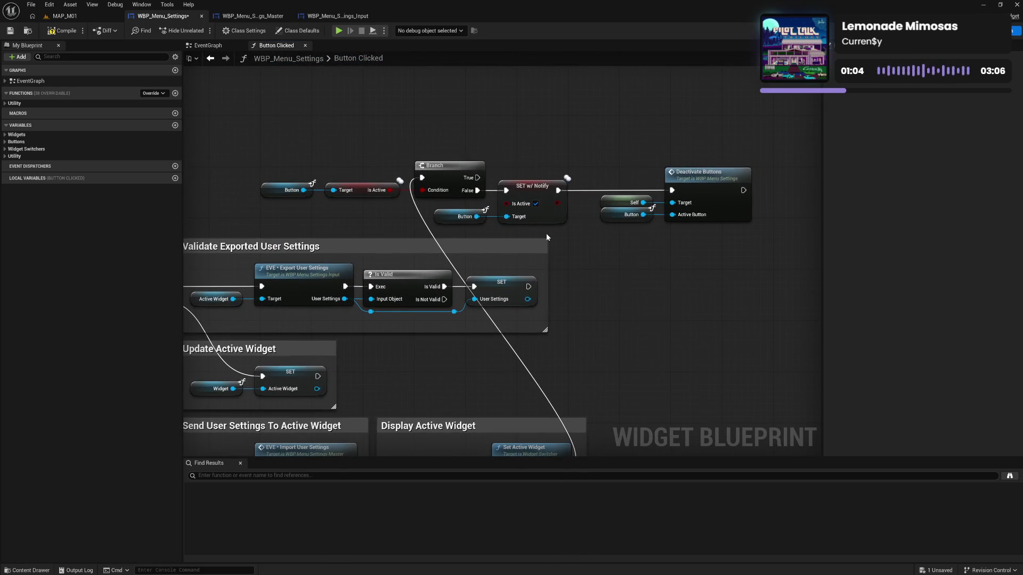
Step: Move the button-activation nodes beside the Sequence and wire Then 1 to their Branch
mouse_move(283, 165)
mouse_down()
mouse_move(570, 224)
mouse_move(702, 224)
mouse_up()
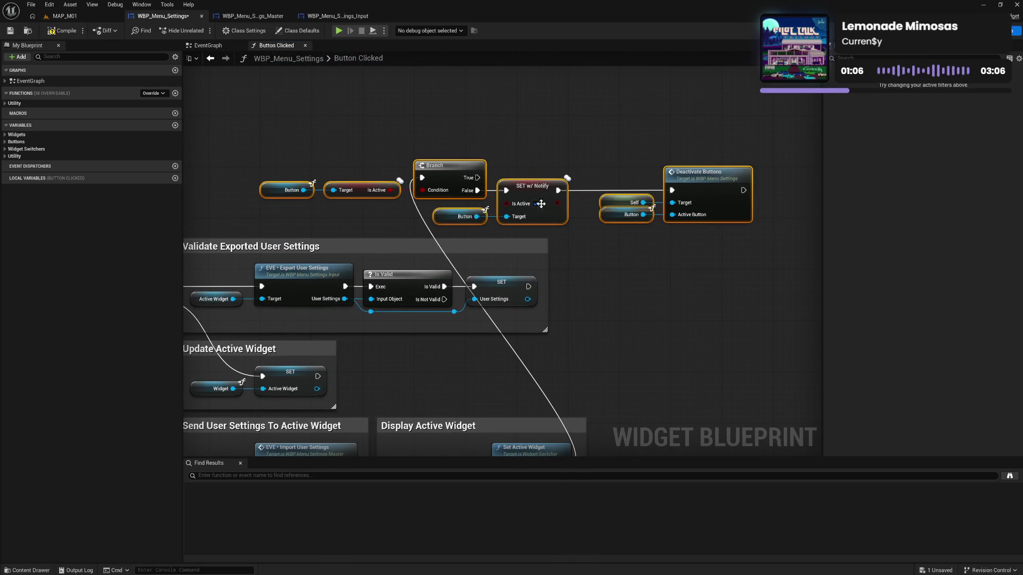
mouse_move(451, 176)
mouse_down()
mouse_move(452, 447)
mouse_move(362, 293)
mouse_move(365, 203)
mouse_up()
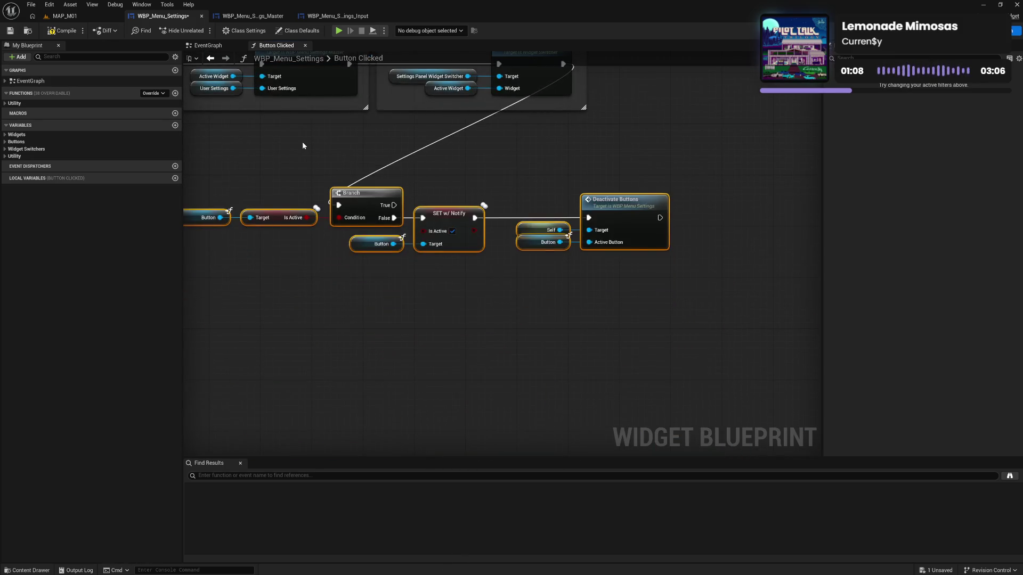
drag(302, 146, 583, 301)
drag(461, 230, 646, 359)
drag(724, 326, 510, 301)
drag(621, 218, 620, 219)
mouse_move(398, 320)
mouse_down()
mouse_move(548, 276)
mouse_move(544, 420)
mouse_move(619, 404)
mouse_move(393, 295)
mouse_move(607, 374)
mouse_move(527, 311)
mouse_move(385, 262)
mouse_move(392, 293)
mouse_move(577, 337)
mouse_move(577, 326)
mouse_move(457, 309)
mouse_up()
Step: Wrap the check in a comment titled 'Already Active Button Check' and position it
text(cAlready Activ)
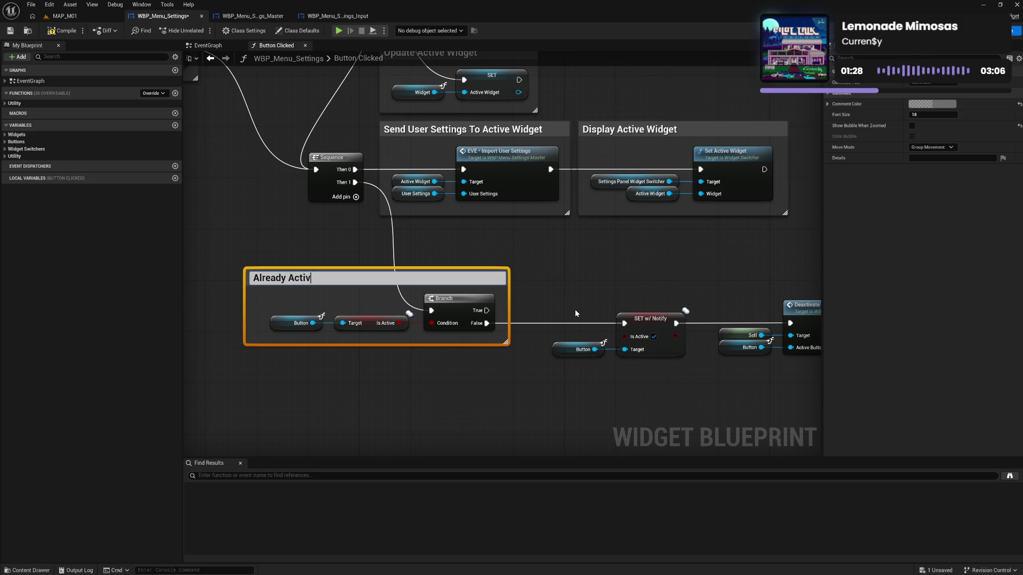
text( Check)
key(Return)
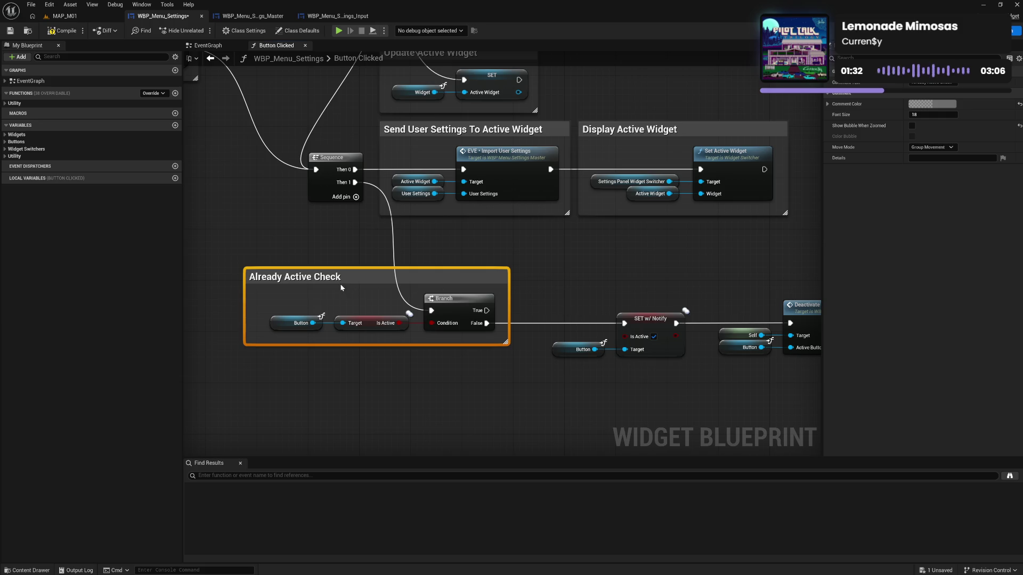
double_click(337, 279)
click(318, 278)
text(Button)
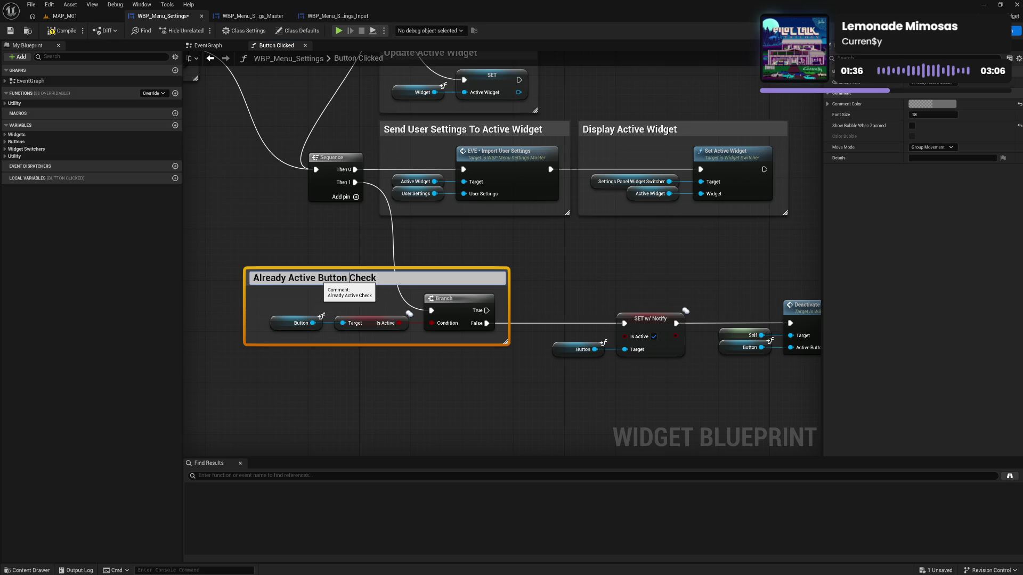
key(Return)
drag(245, 310, 261, 311)
drag(386, 247, 419, 240)
Step: Add a reroute point on the Then 1 wire and start a comment around the SET w/ Notify nodes
double_click(489, 246)
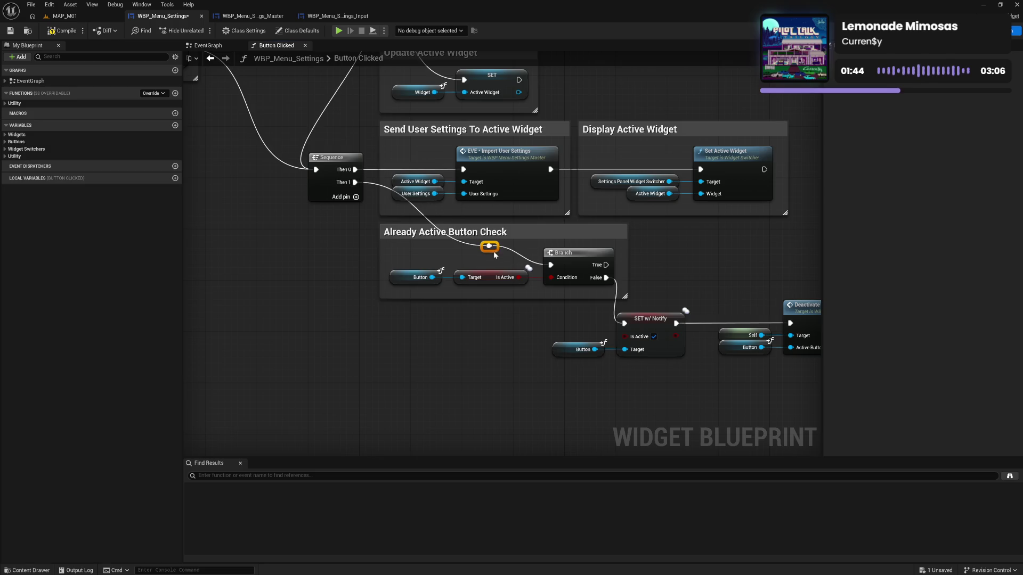
drag(489, 247, 401, 273)
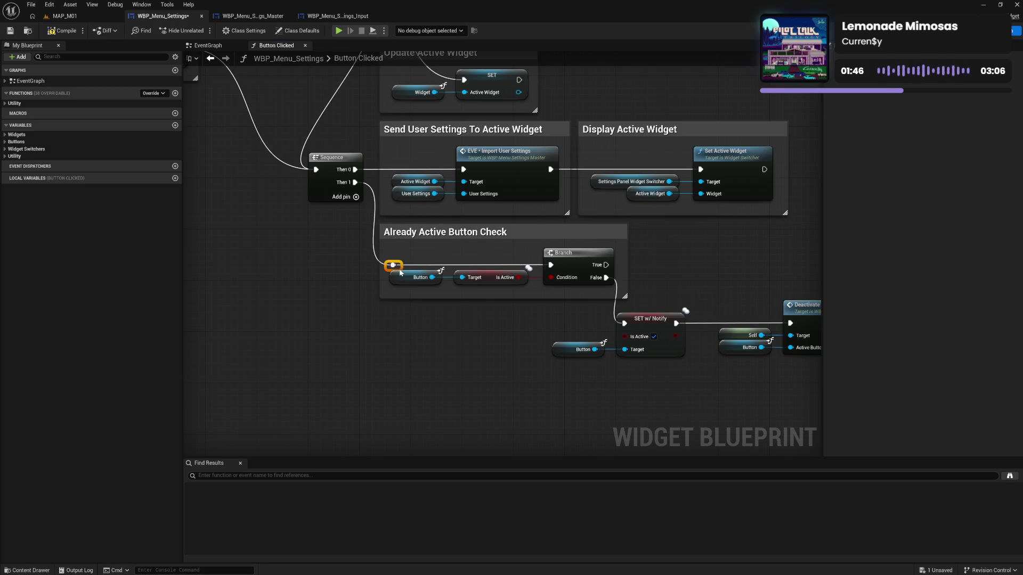
click(421, 336)
drag(492, 355, 265, 355)
drag(319, 309, 463, 363)
drag(421, 322, 415, 379)
text(cSet )
text(Ac)
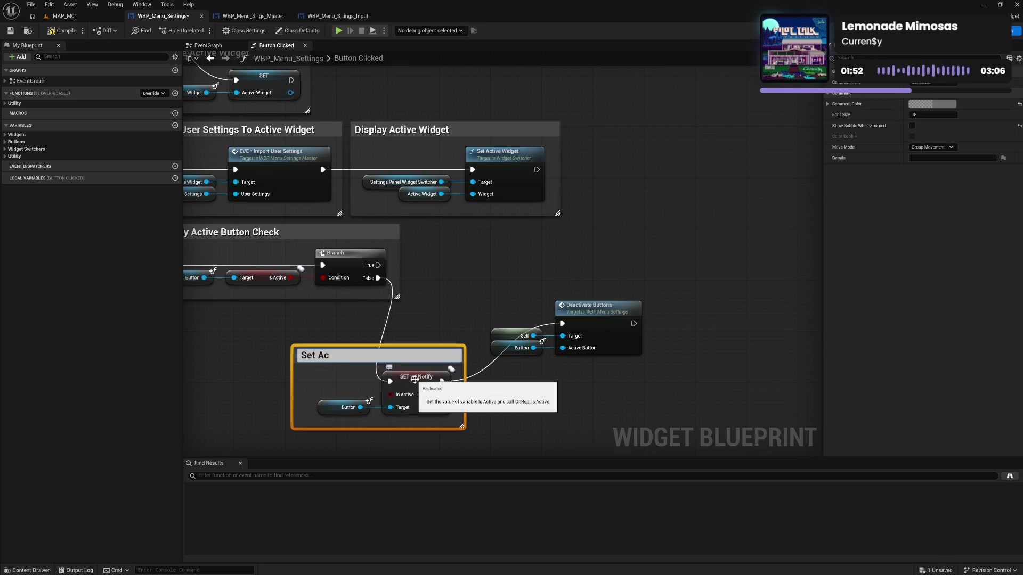
Step: Retitle the SET w/ Notify comment 'Activate Button' and fit its box
key(BackSpace)
key(BackSpace)
key(BackSpace)
text(A)
text(ton)
key(Return)
drag(291, 393, 306, 394)
double_click(335, 357)
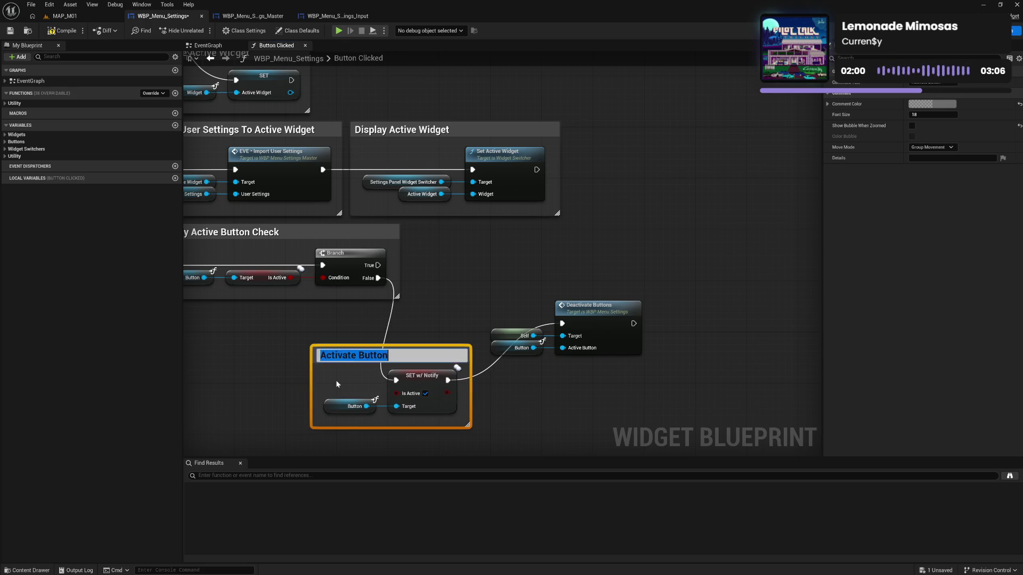
click(408, 379)
click(332, 321)
Step: Group the Deactivate Buttons nodes as 'Deactivate All Other Buttons' and line both groups up after the Branch
drag(528, 323, 571, 357)
drag(590, 320, 608, 377)
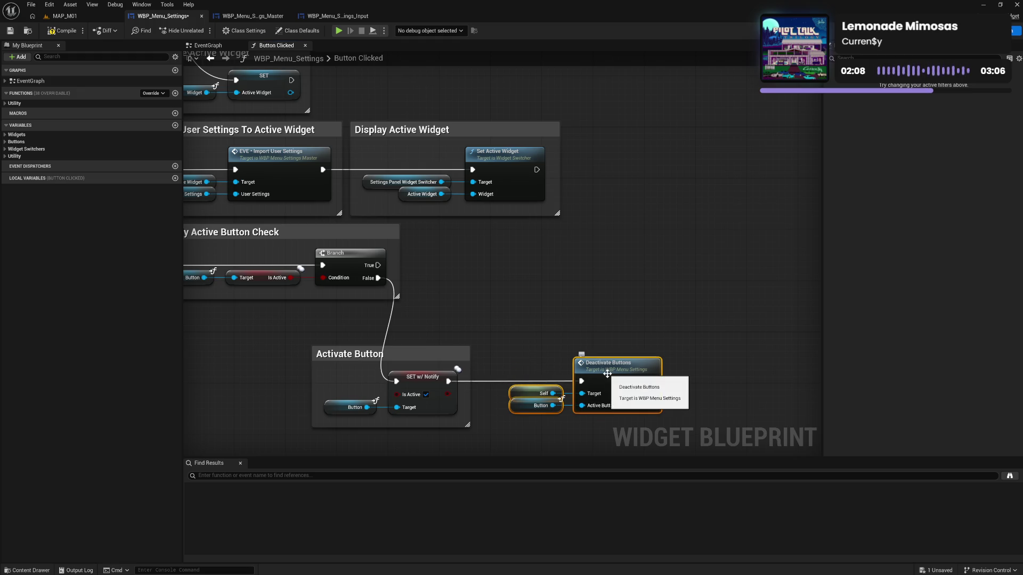
text(cDea)
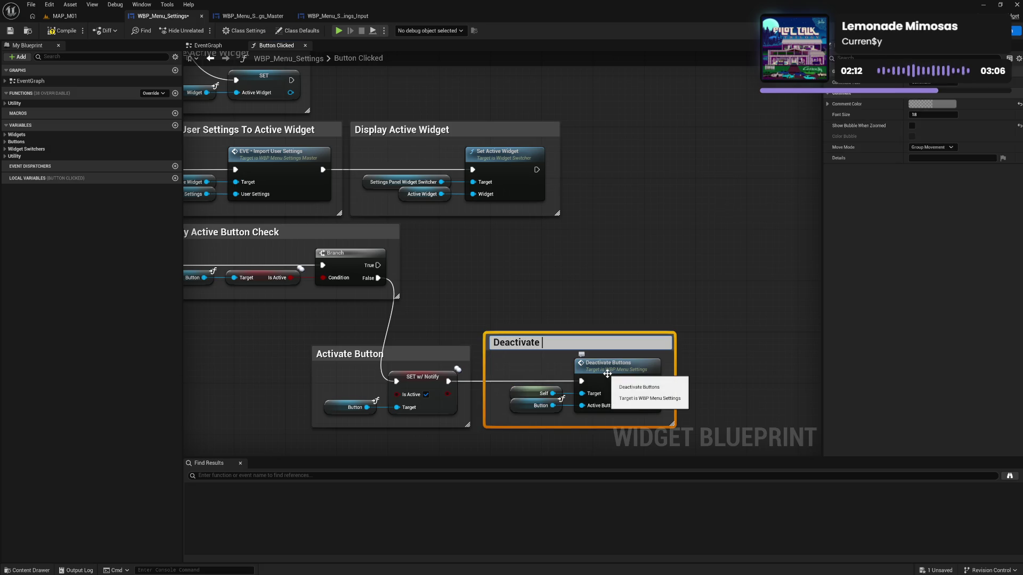
text(A)
text(ll Ot)
text(her Buttons)
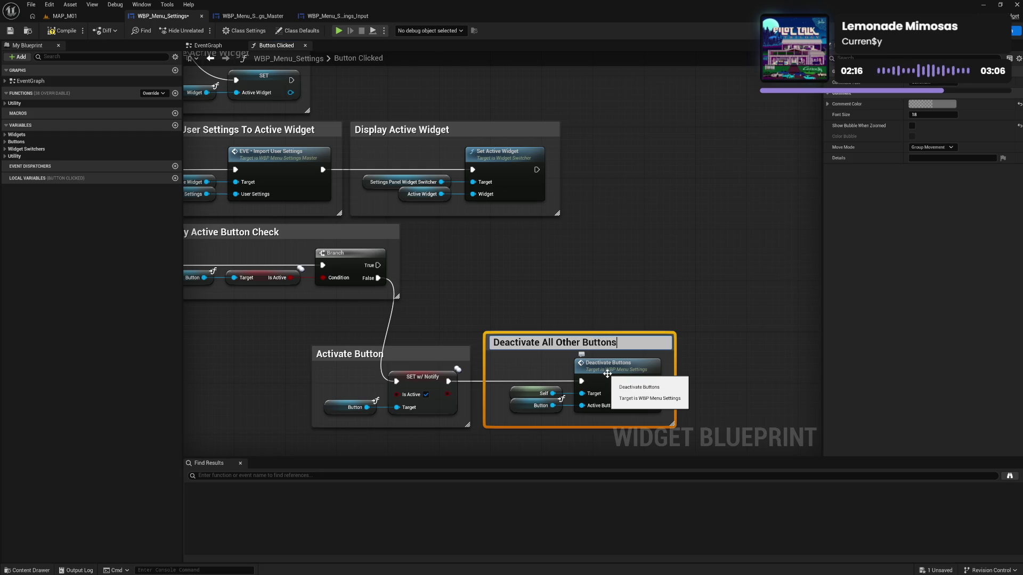
key(Return)
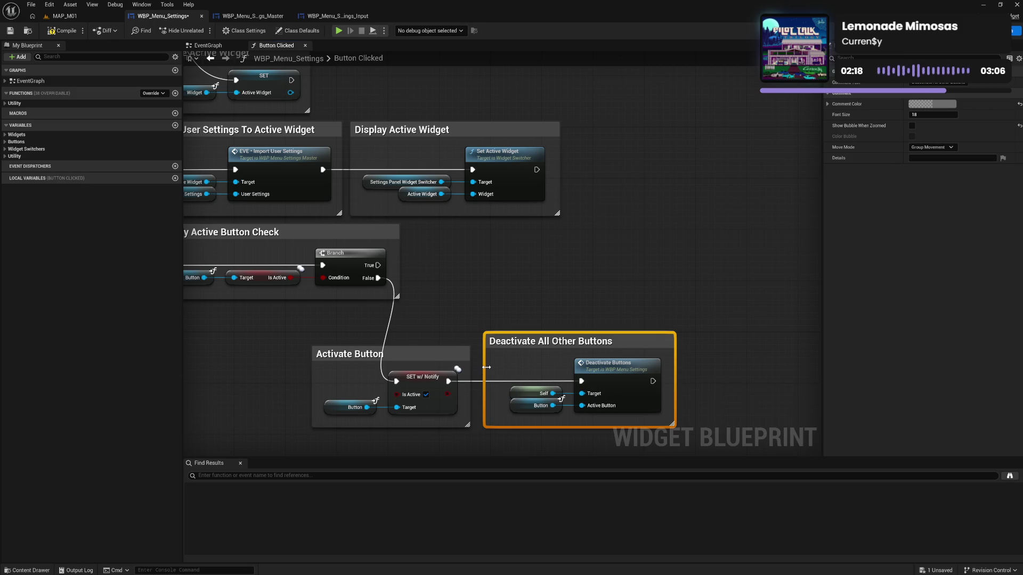
drag(487, 367, 497, 371)
drag(538, 344, 522, 347)
drag(486, 420, 590, 381)
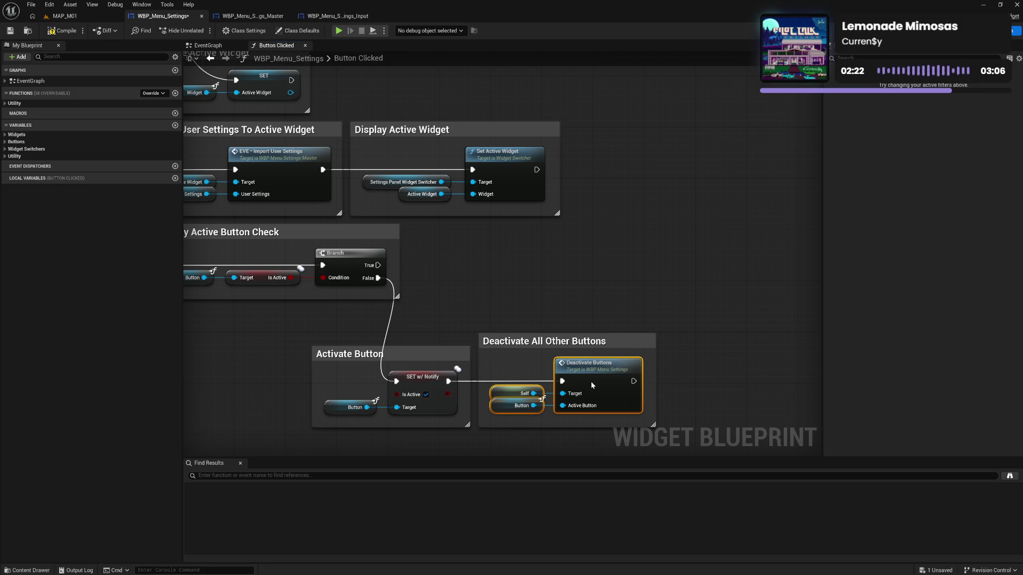
click(290, 339)
mouse_move(290, 340)
mouse_down()
mouse_move(472, 428)
mouse_move(660, 431)
mouse_up()
mouse_move(350, 360)
mouse_down()
mouse_move(444, 262)
mouse_move(431, 235)
mouse_move(444, 258)
mouse_up()
click(453, 357)
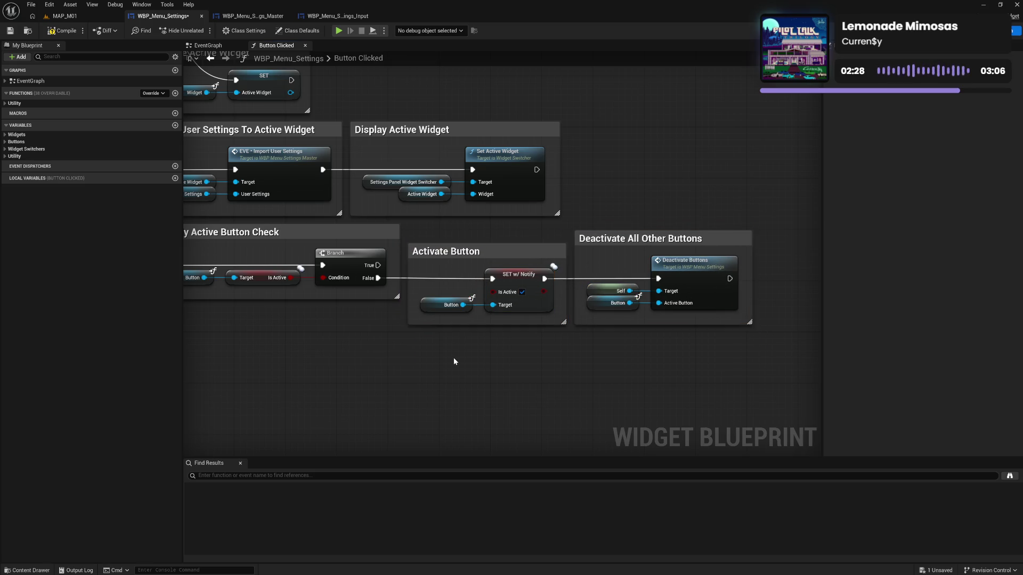
Step: Select all the comment groups after the Sequence nodes and shift them up and left
mouse_move(352, 374)
mouse_down()
mouse_move(566, 372)
mouse_move(442, 444)
mouse_up()
scroll(501, 359, down, 2)
drag(303, 358, 534, 404)
mouse_move(531, 117)
mouse_down()
mouse_move(820, 341)
mouse_move(714, 394)
mouse_move(756, 388)
mouse_up()
mouse_move(307, 369)
mouse_down()
mouse_move(338, 395)
mouse_move(520, 261)
mouse_up()
drag(561, 192, 541, 171)
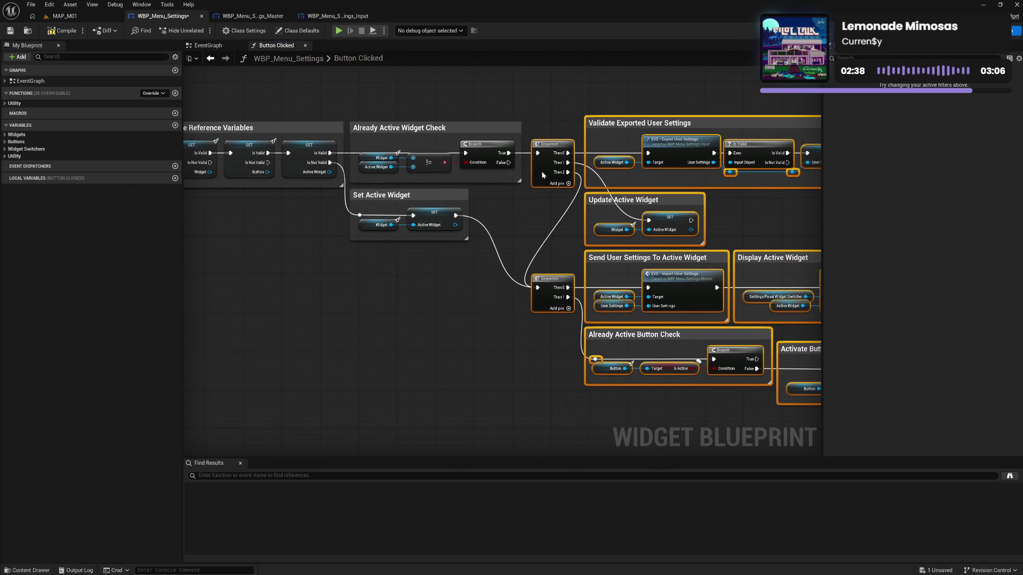
click(541, 227)
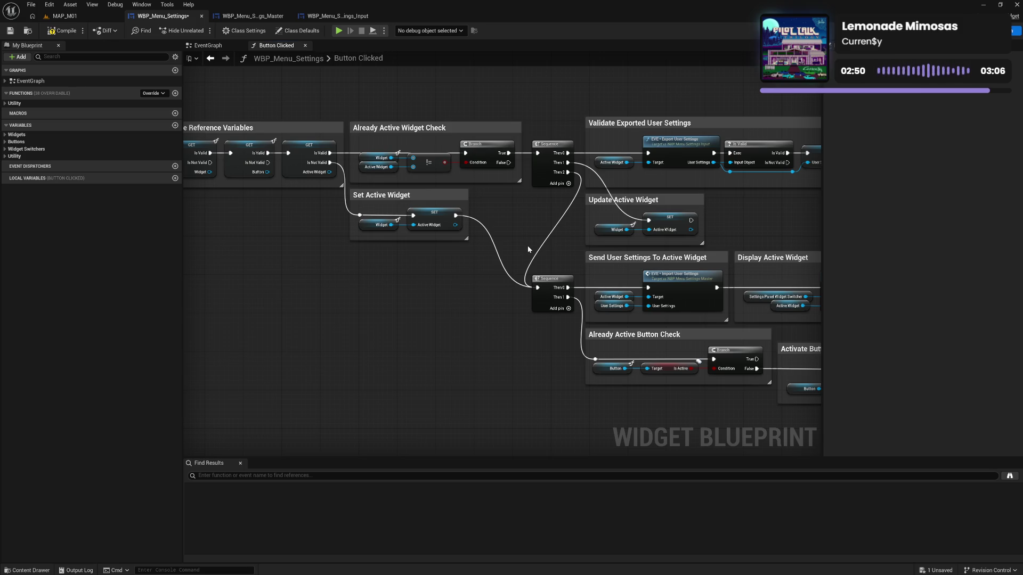
Step: Wrap every node in the graph in an outer comment titled 'Button Clicked'
scroll(456, 288, down, 1)
mouse_move(284, 115)
mouse_down()
mouse_move(823, 360)
mouse_move(823, 394)
mouse_move(756, 407)
mouse_up()
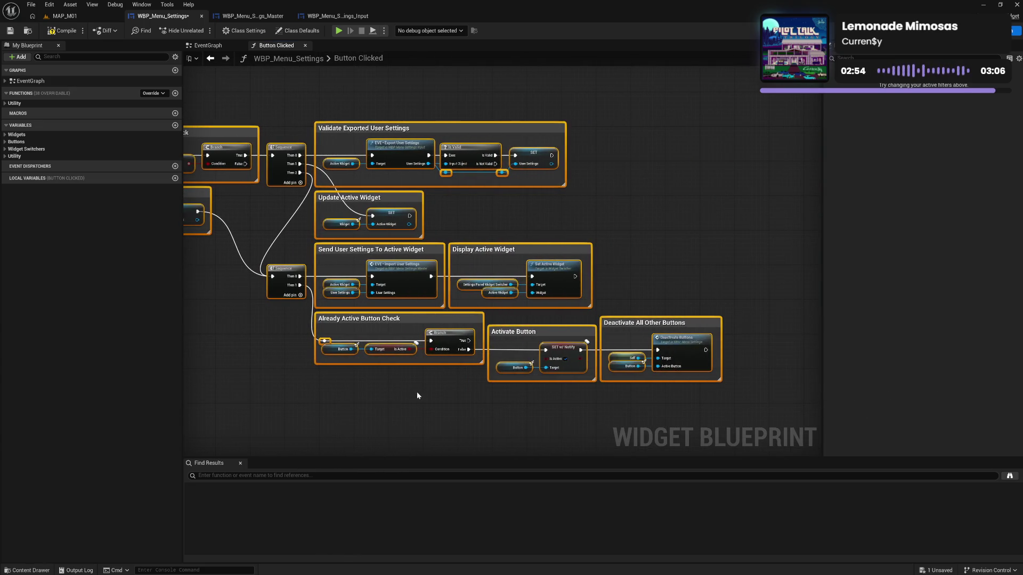
text(cB)
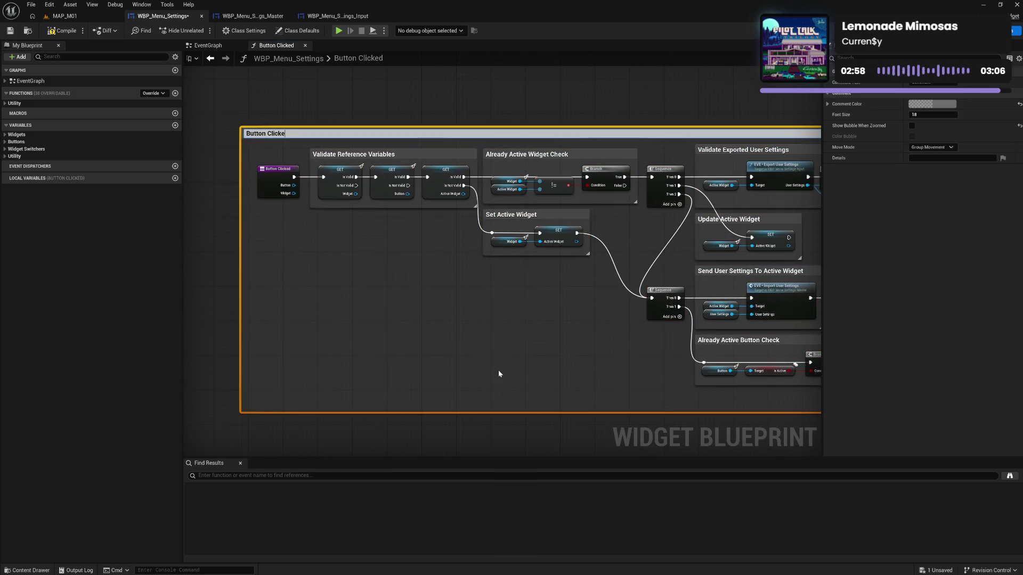
text(d)
key(Return)
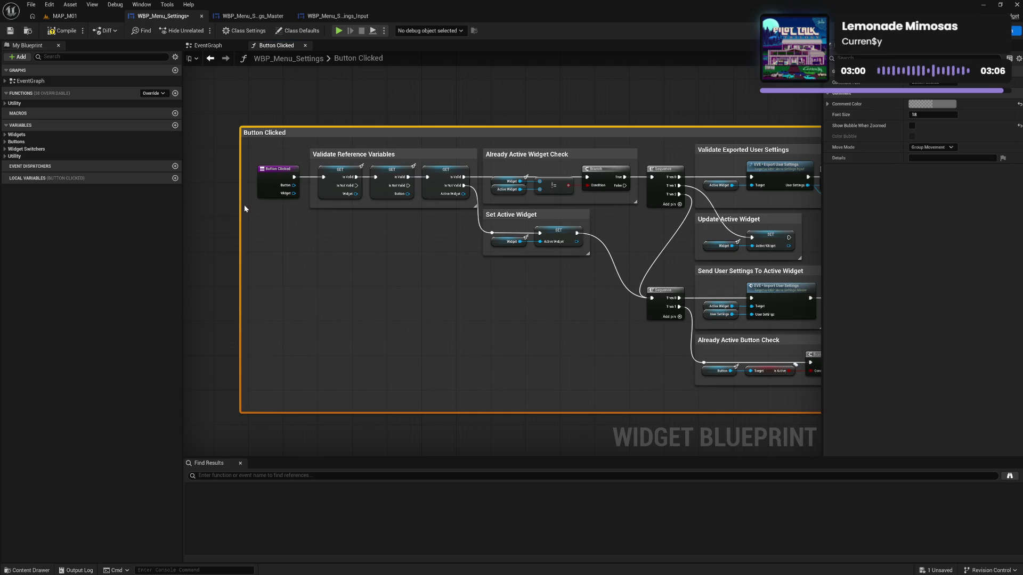
drag(245, 204, 249, 210)
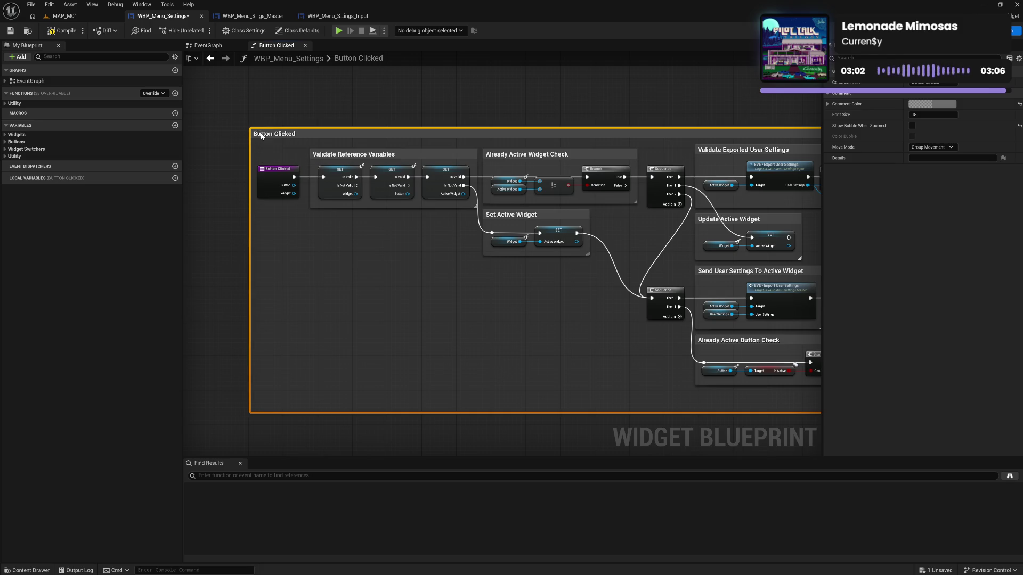
drag(259, 136, 375, 189)
scroll(375, 189, down, 6)
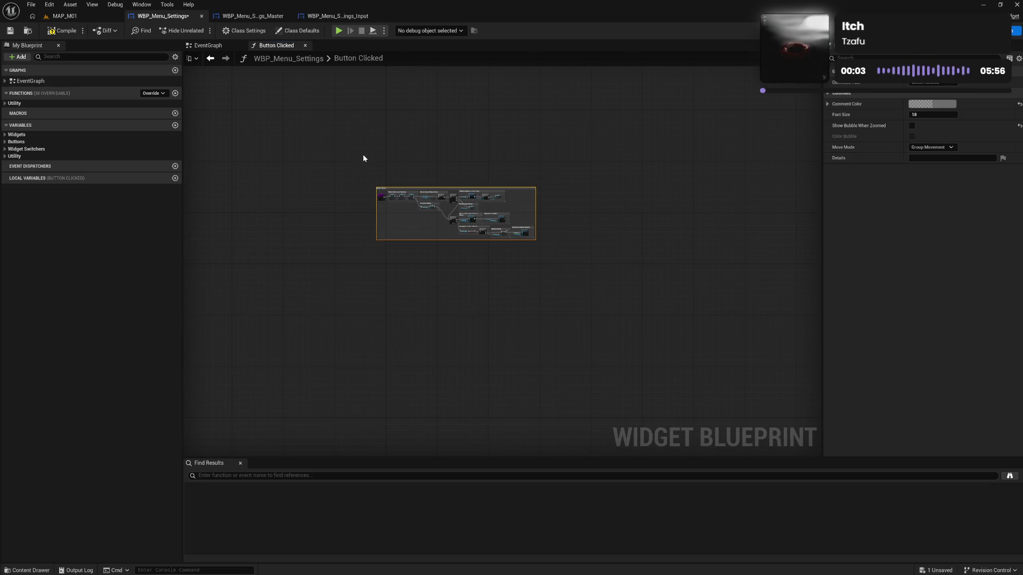
Step: Move the Button Clicked group up-right and tint its comment purple
scroll(367, 152, up, 4)
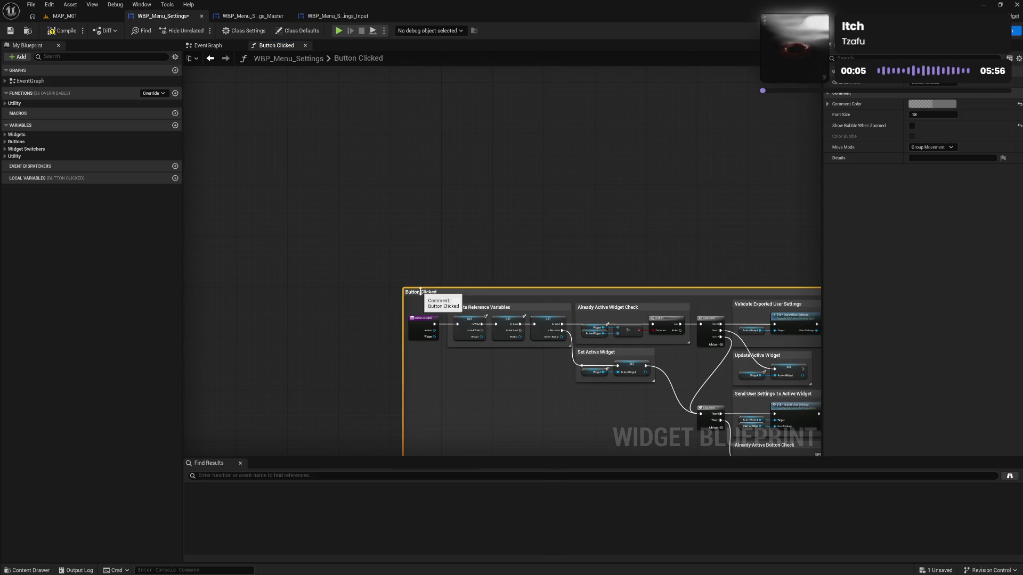
drag(421, 296, 467, 200)
scroll(466, 200, up, 4)
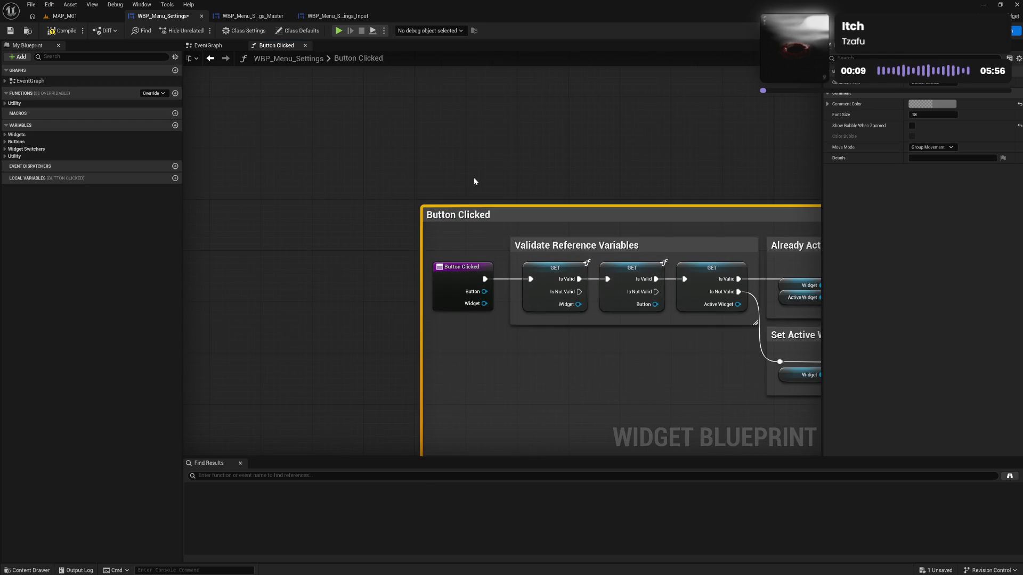
click(919, 104)
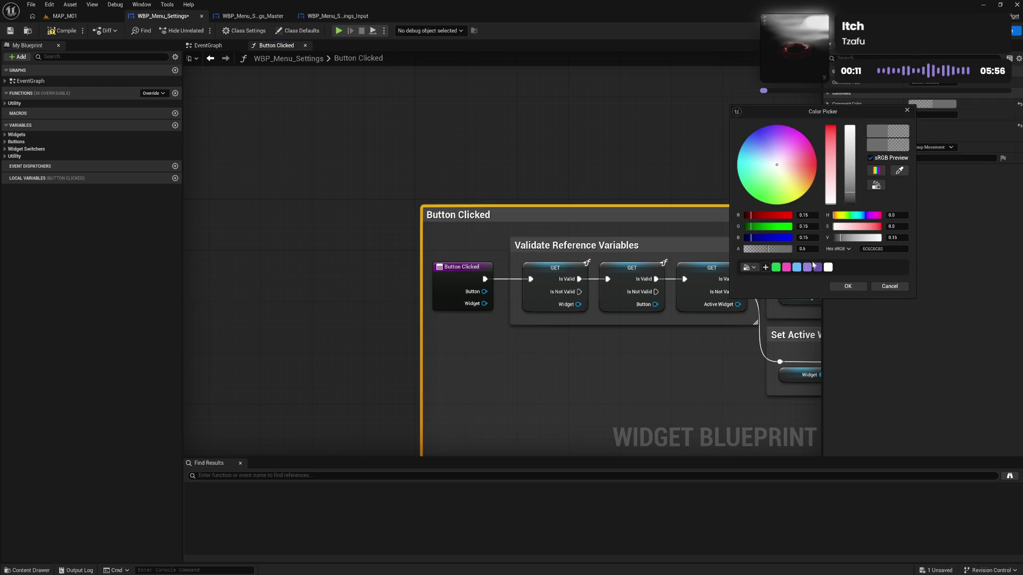
click(816, 270)
click(658, 166)
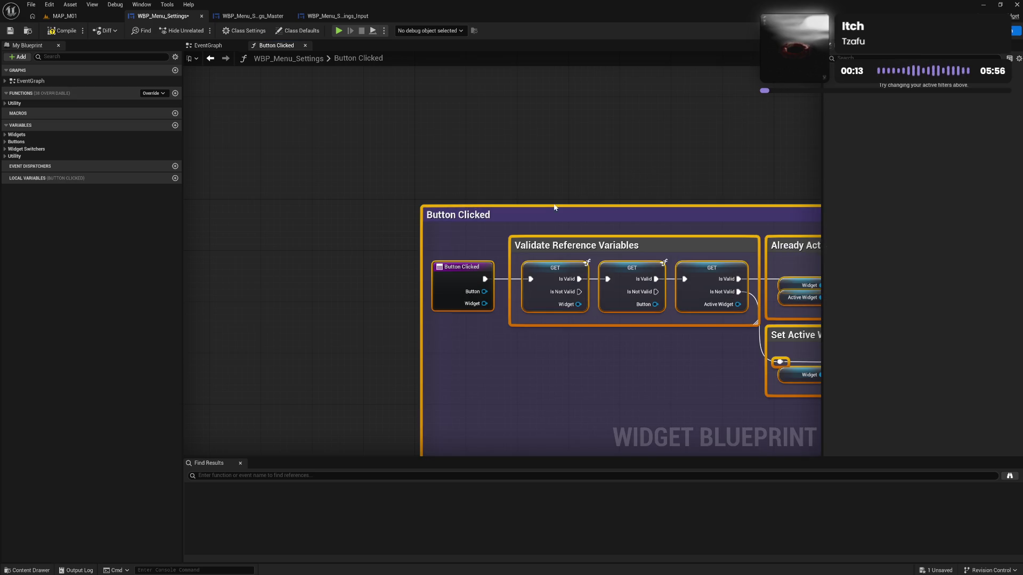
Step: Select the inner nodes and comment groups, then compile and save the blueprint
ctrl+click(489, 219)
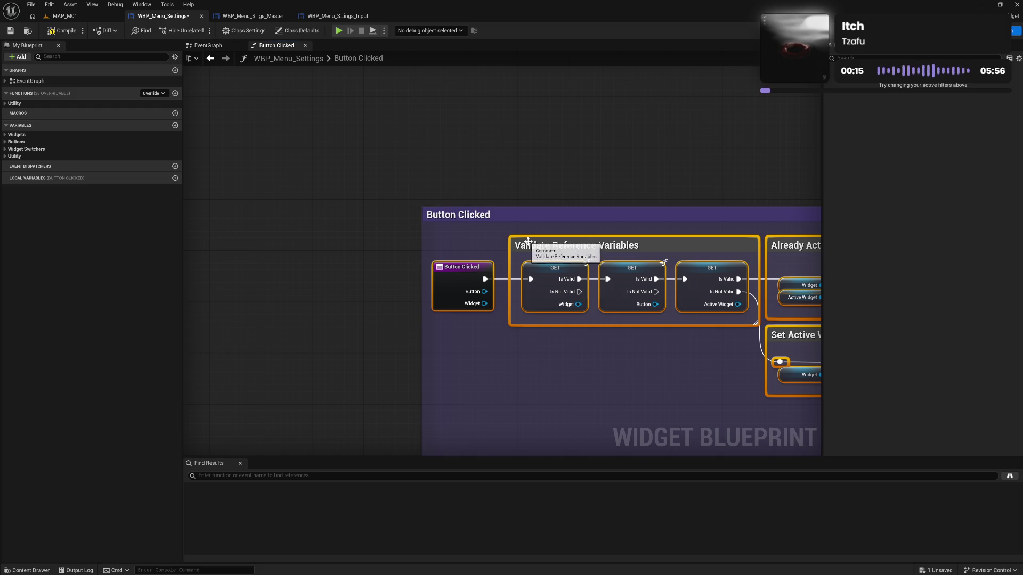
drag(530, 245, 531, 246)
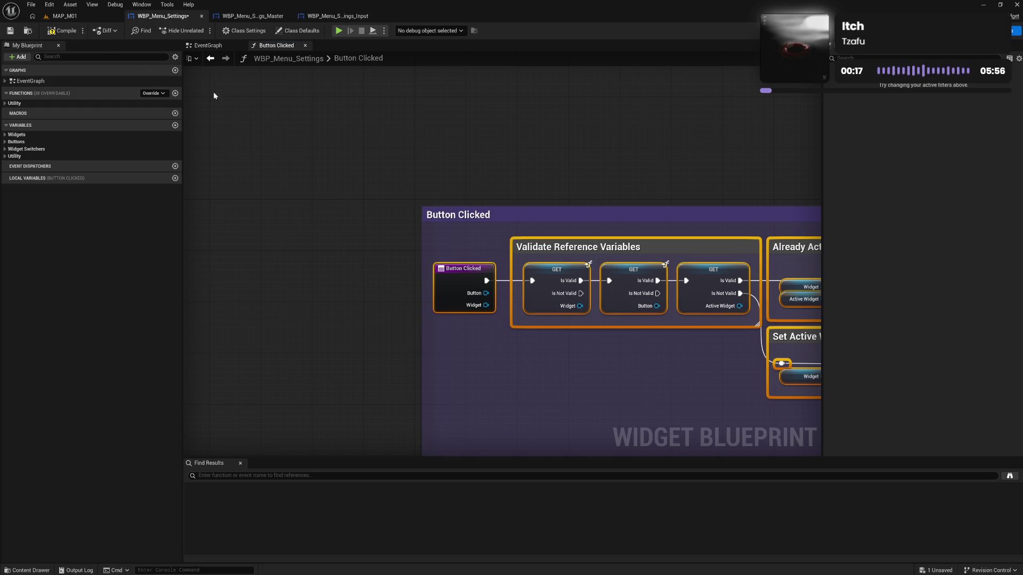
key(F7)
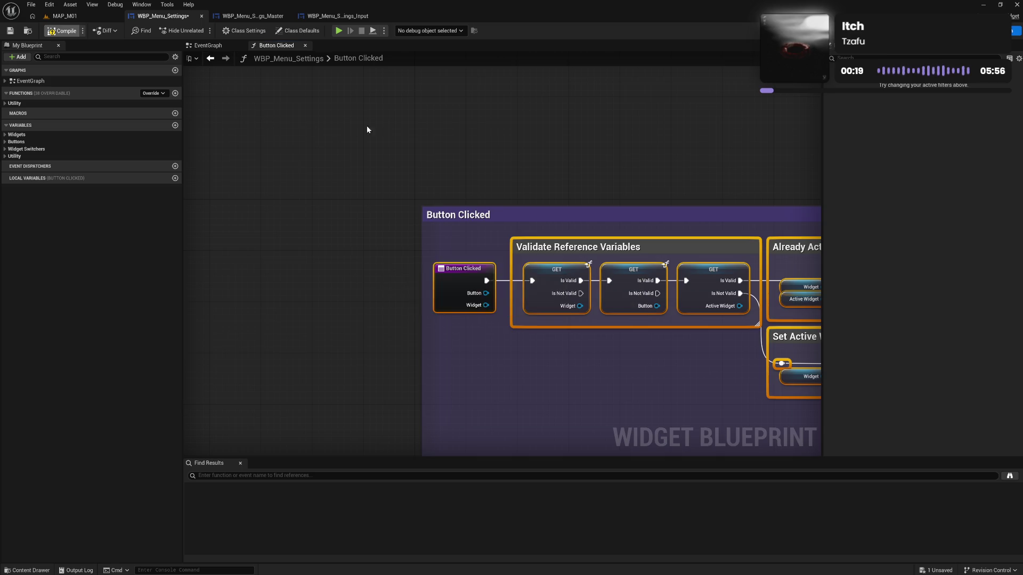
key(ctrl+s)
Step: Recolor the inner comments (Validate, Update, Send, Display Active Widget, Activate/Deactivate Buttons) lighter
click(682, 152)
drag(682, 152, 264, 105)
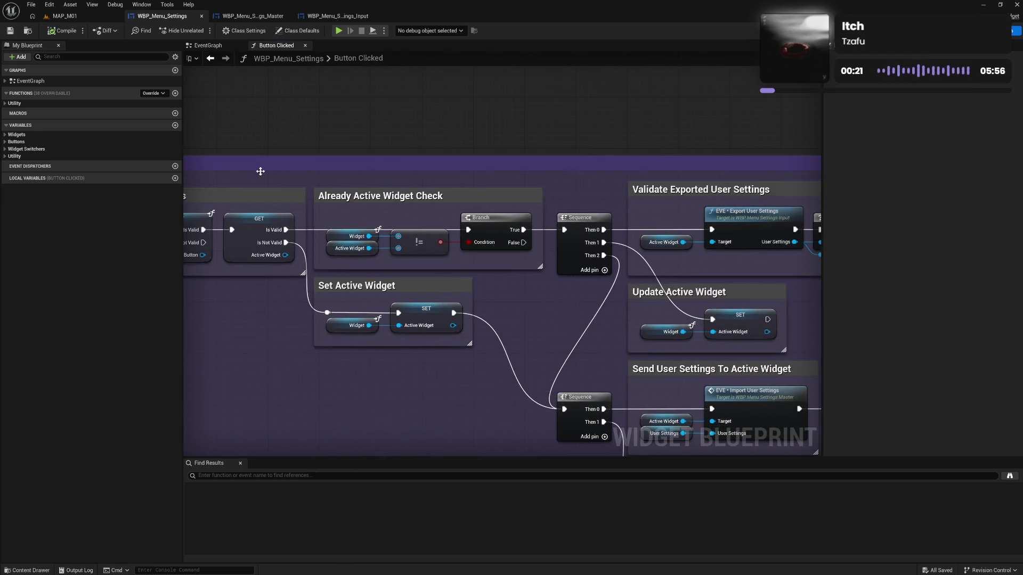
mouse_move(276, 181)
mouse_down()
mouse_move(417, 207)
mouse_move(418, 290)
mouse_up()
mouse_move(625, 179)
mouse_down()
mouse_move(418, 160)
mouse_move(433, 224)
mouse_move(432, 392)
mouse_move(423, 309)
mouse_up()
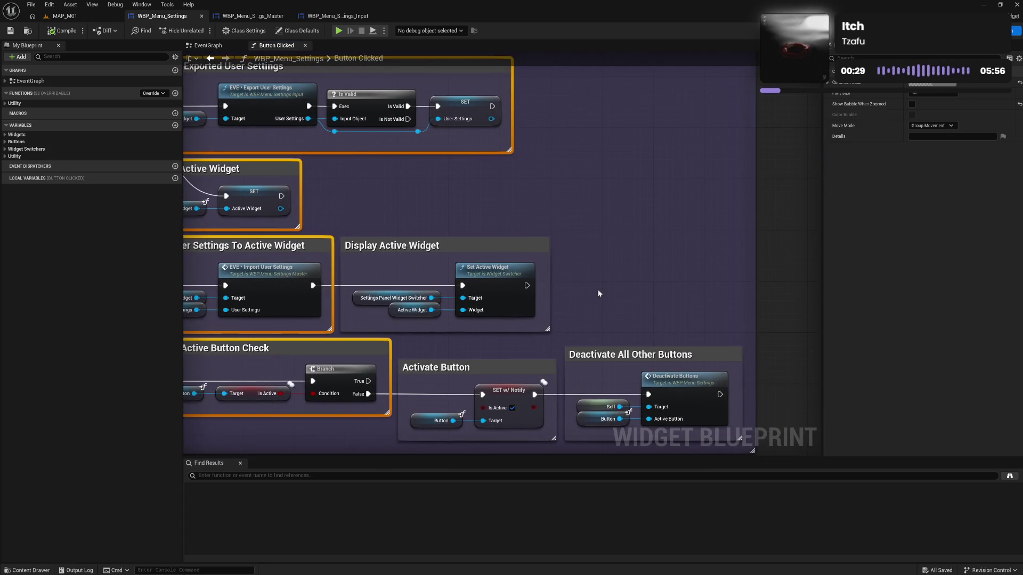
ctrl+click(490, 249)
drag(546, 343, 569, 368)
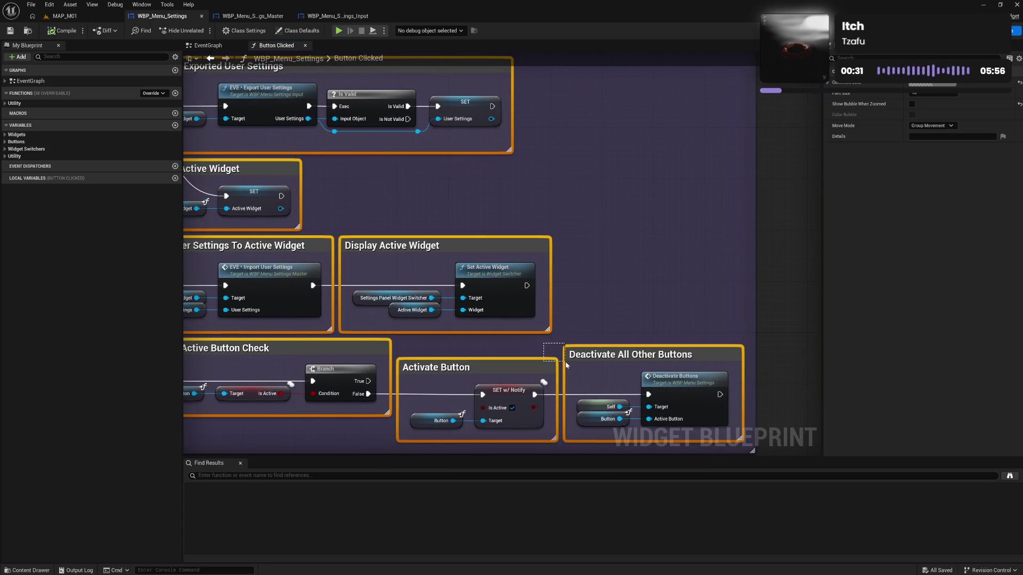
click(933, 85)
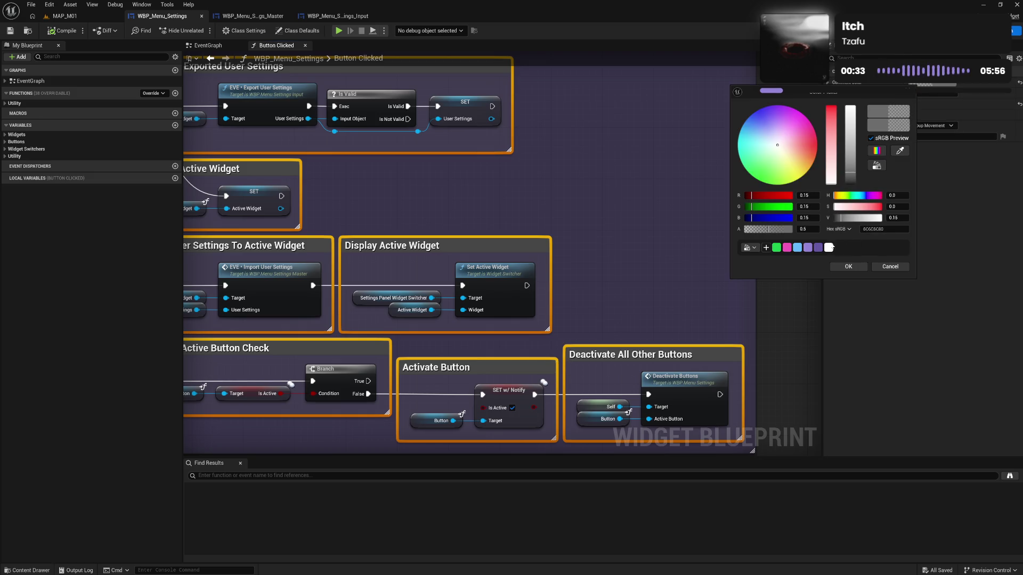
click(828, 248)
click(849, 266)
Step: Frame the whole Button Clicked graph, compile, and close the Button Clicked tab
click(682, 257)
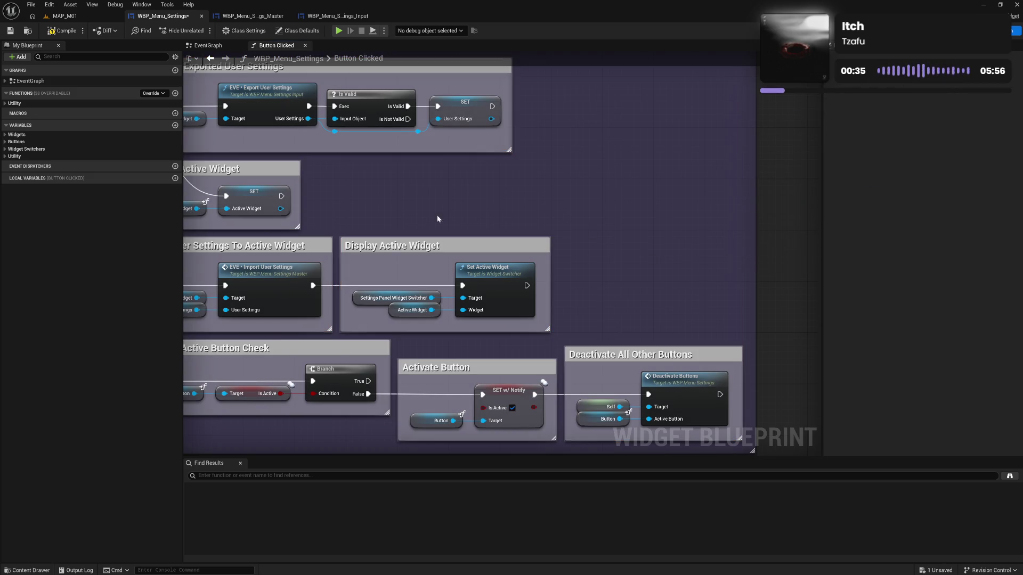
drag(423, 217, 638, 215)
scroll(638, 215, down, 2)
drag(270, 292, 564, 299)
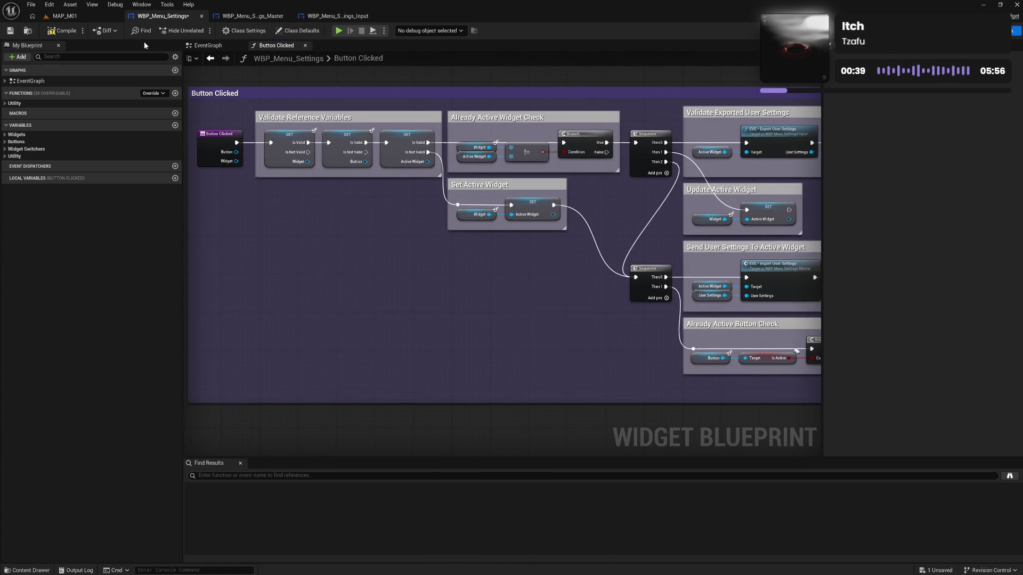
click(67, 33)
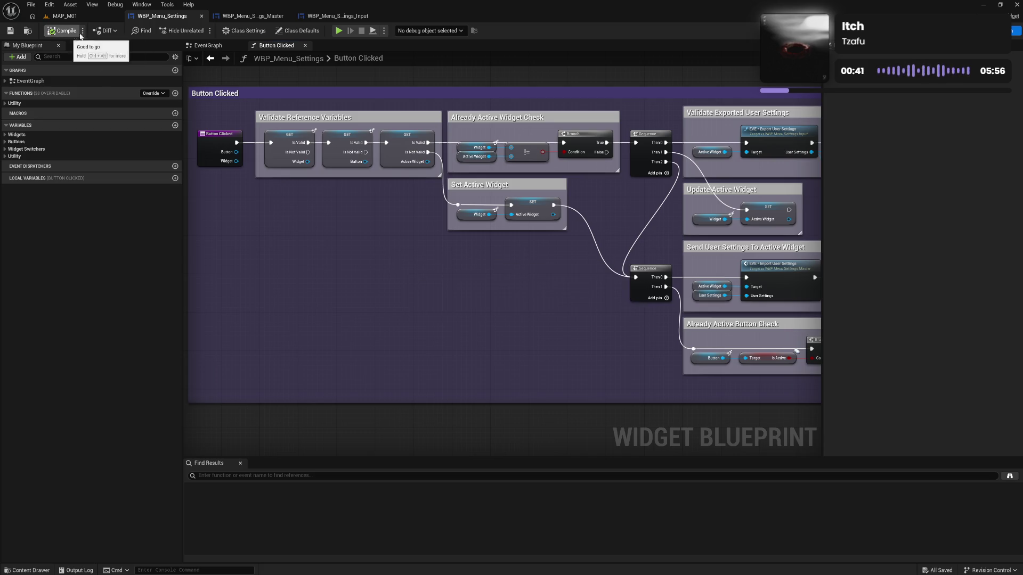
click(305, 46)
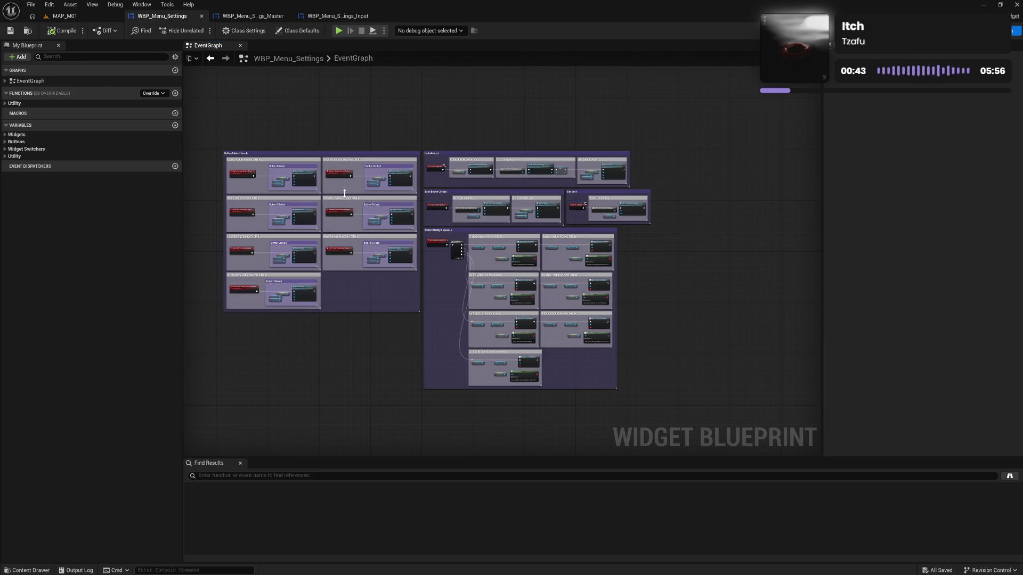
Step: Review the settings master blueprint's Import User Settings function and EventGraph, then close it
mouse_move(353, 107)
mouse_down()
mouse_move(407, 121)
mouse_move(373, 105)
mouse_move(384, 99)
mouse_up()
click(245, 18)
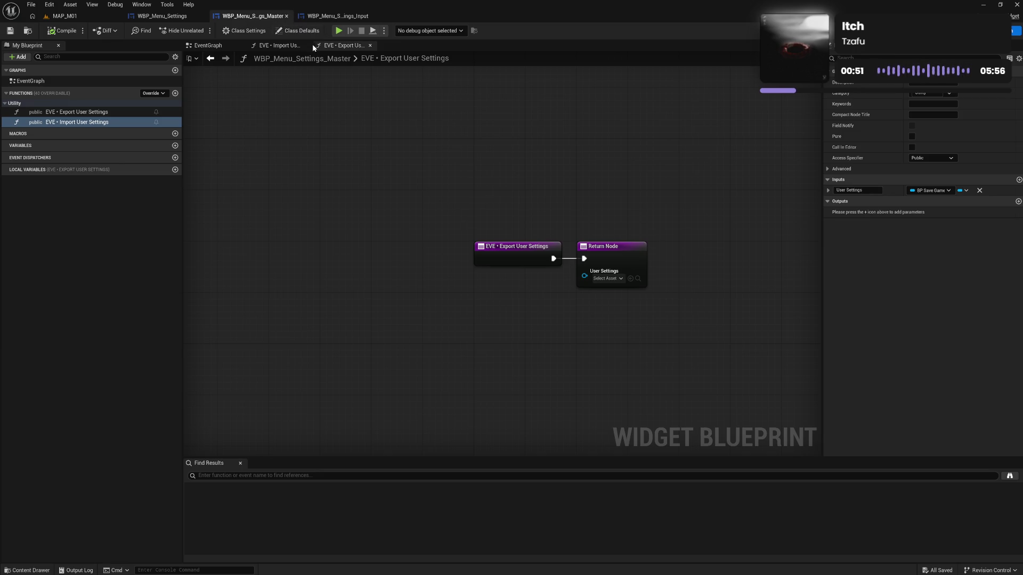
click(280, 45)
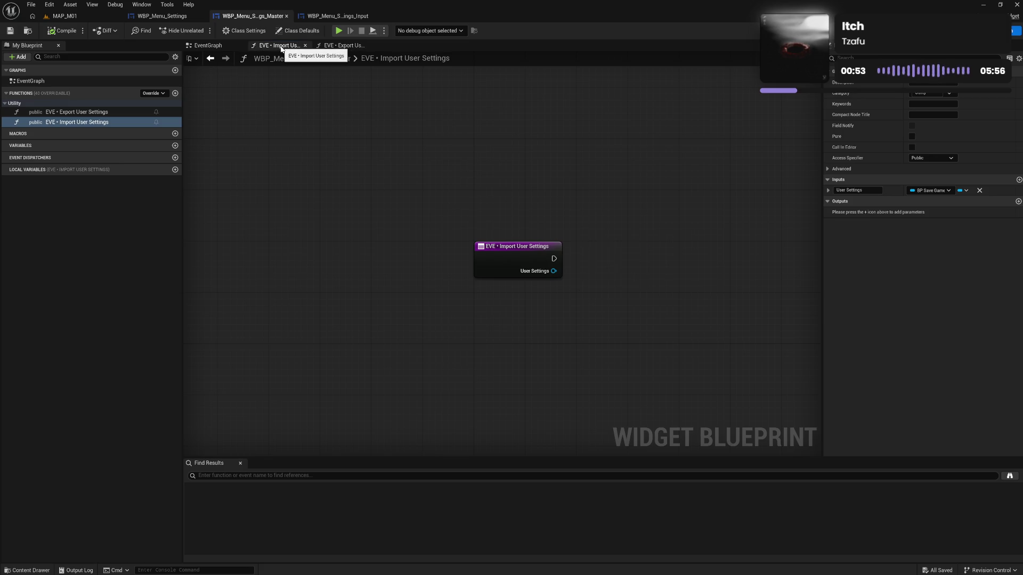
click(213, 47)
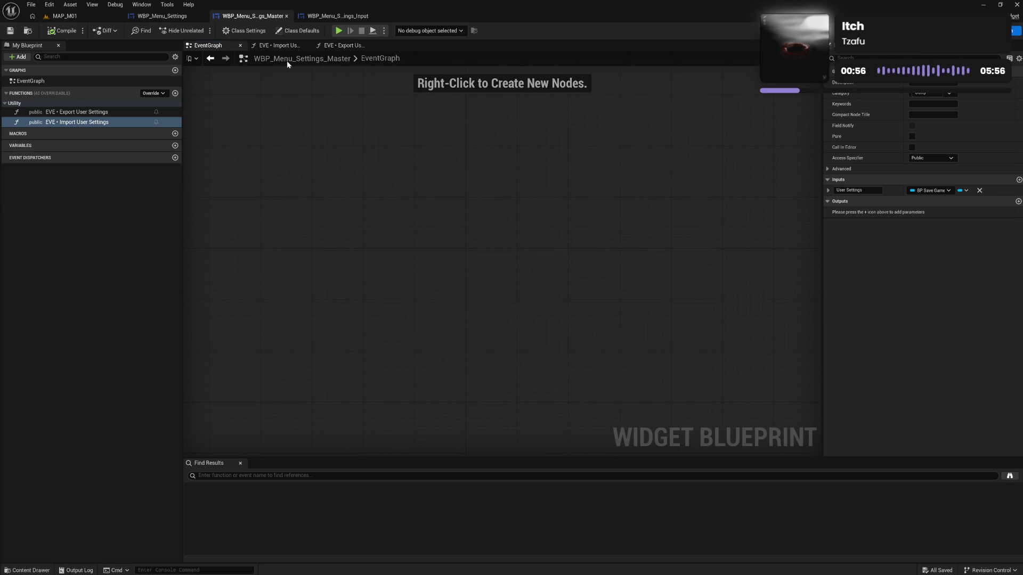
click(287, 16)
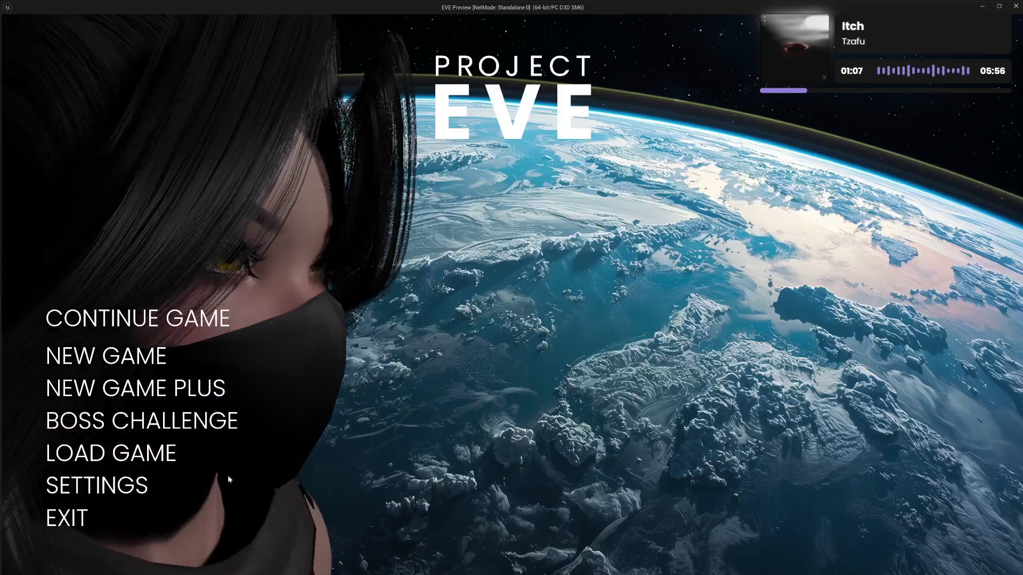
click(242, 482)
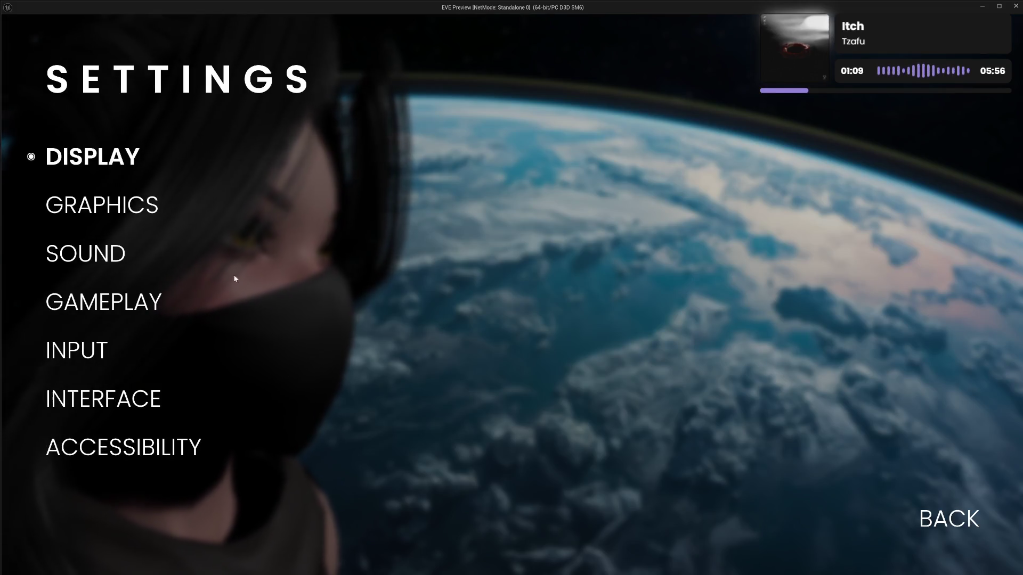
click(92, 355)
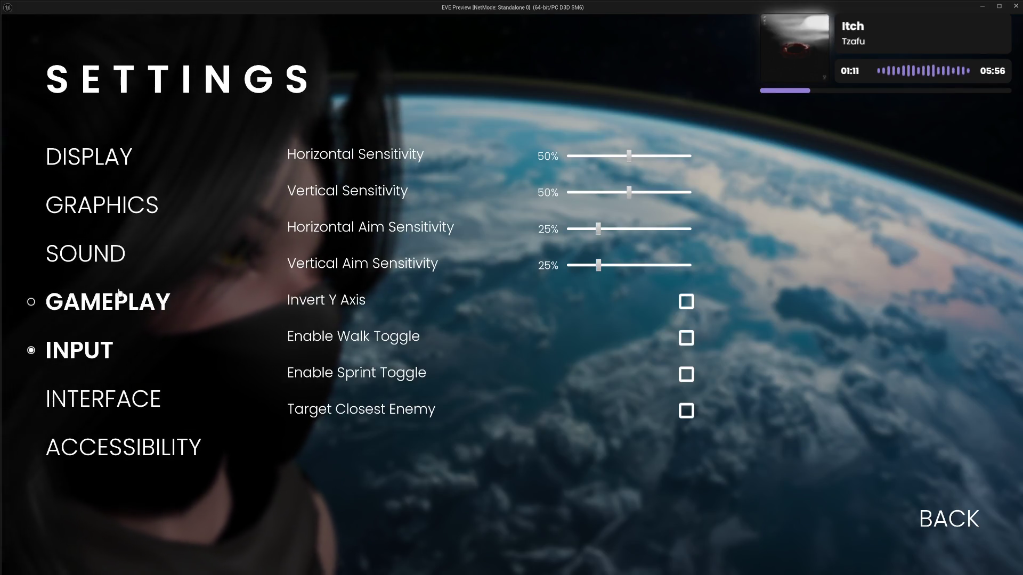
click(96, 163)
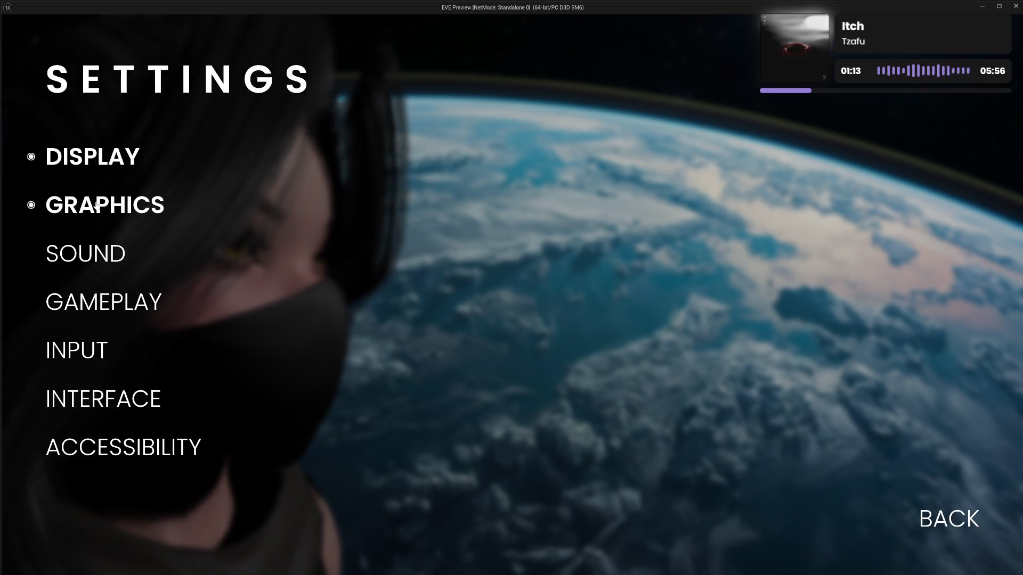
click(85, 365)
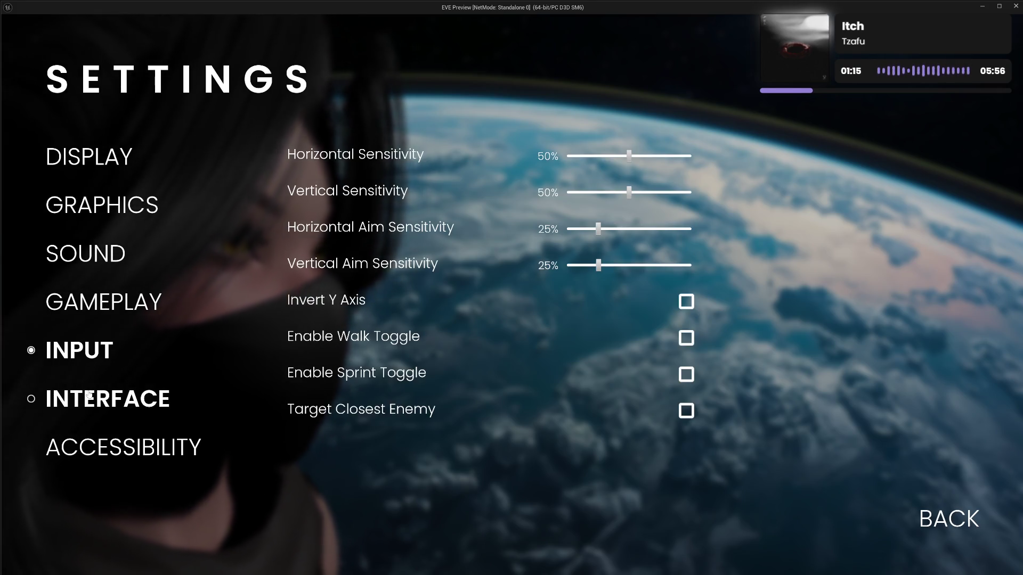
mouse_move(382, 409)
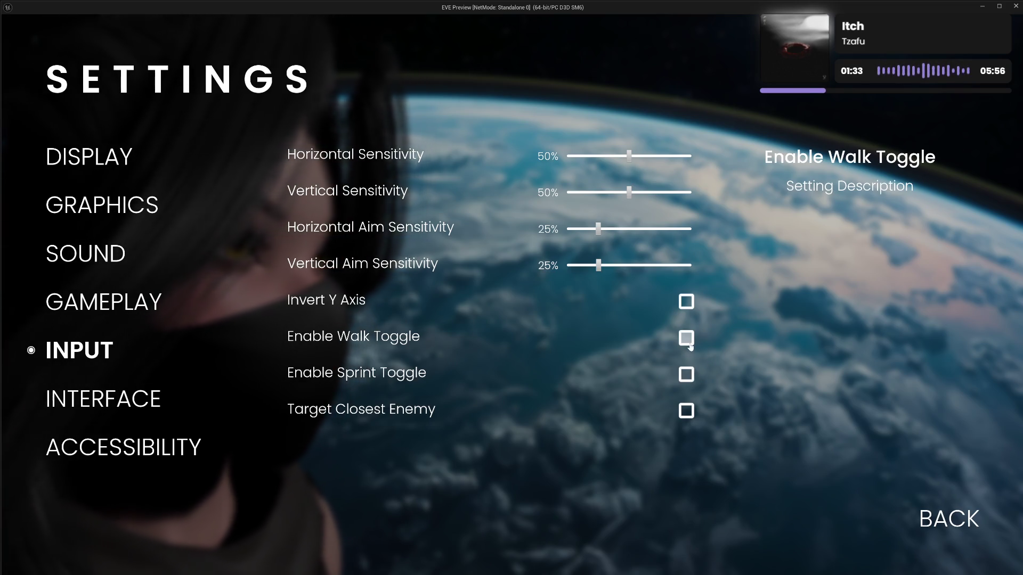
click(687, 302)
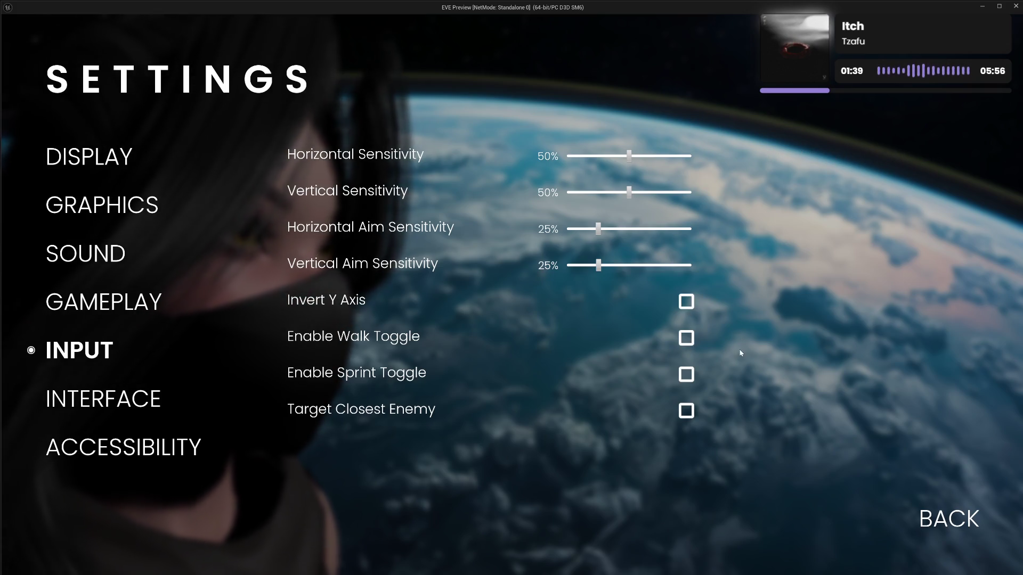
click(952, 525)
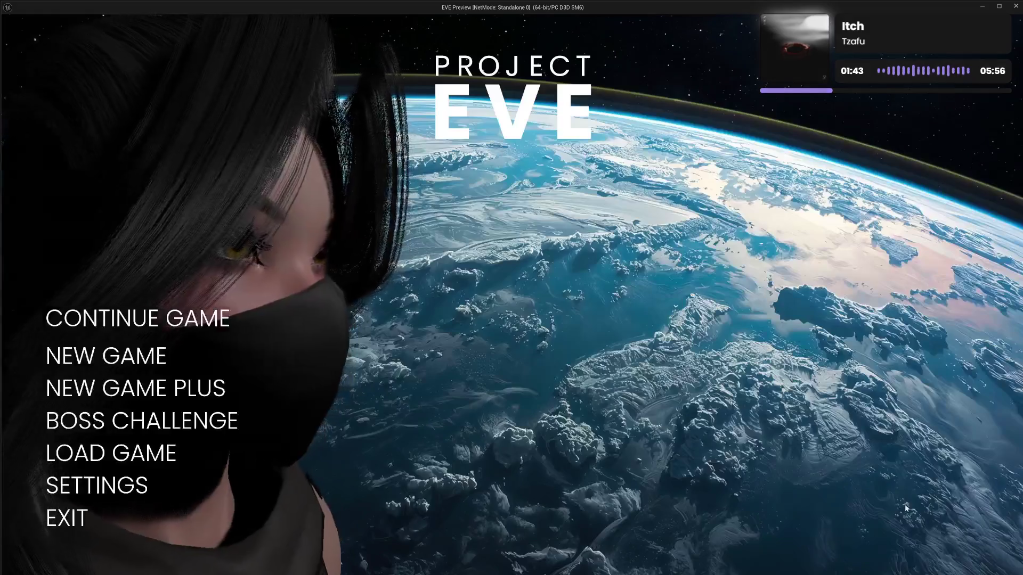
click(64, 516)
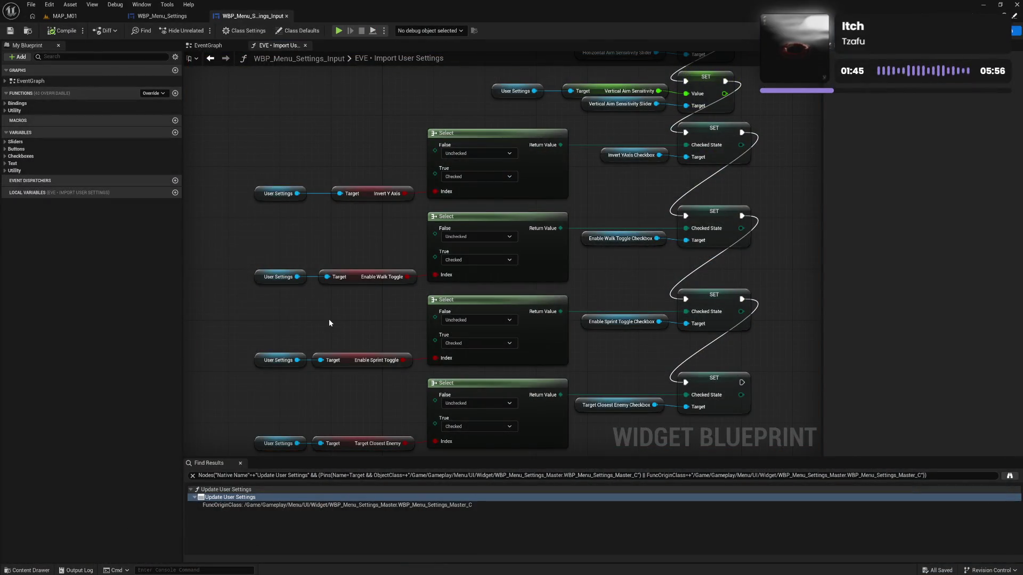
Step: Survey the Input widget's Setting Unhovered, Value Changed and Setting Hovered groups, then return to Import User Settings
scroll(378, 354, down, 5)
drag(674, 258, 681, 326)
click(215, 49)
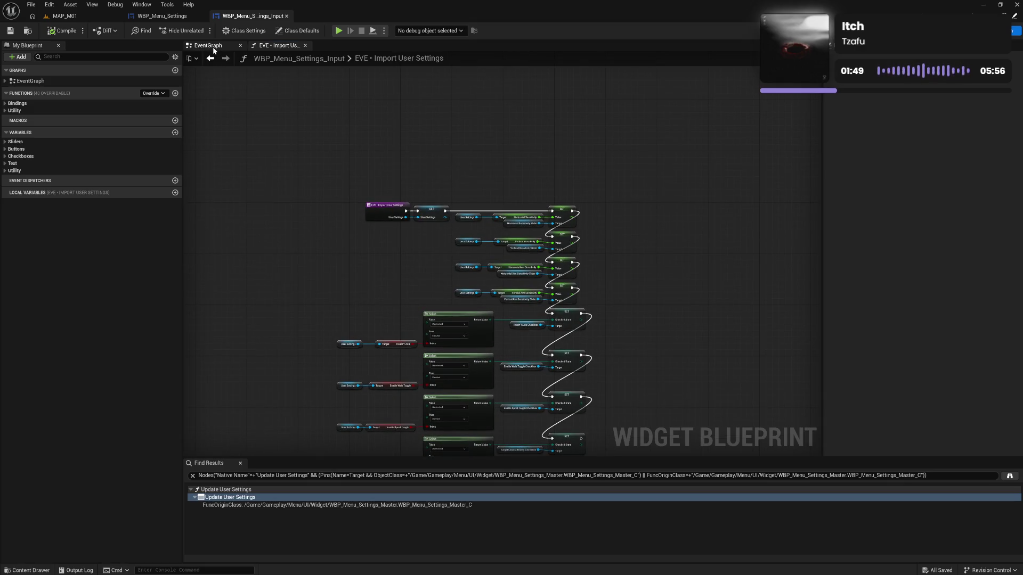
drag(547, 251, 308, 267)
mouse_move(439, 312)
mouse_down()
mouse_move(697, 310)
mouse_move(352, 303)
mouse_move(473, 312)
mouse_move(386, 318)
mouse_move(497, 318)
mouse_up()
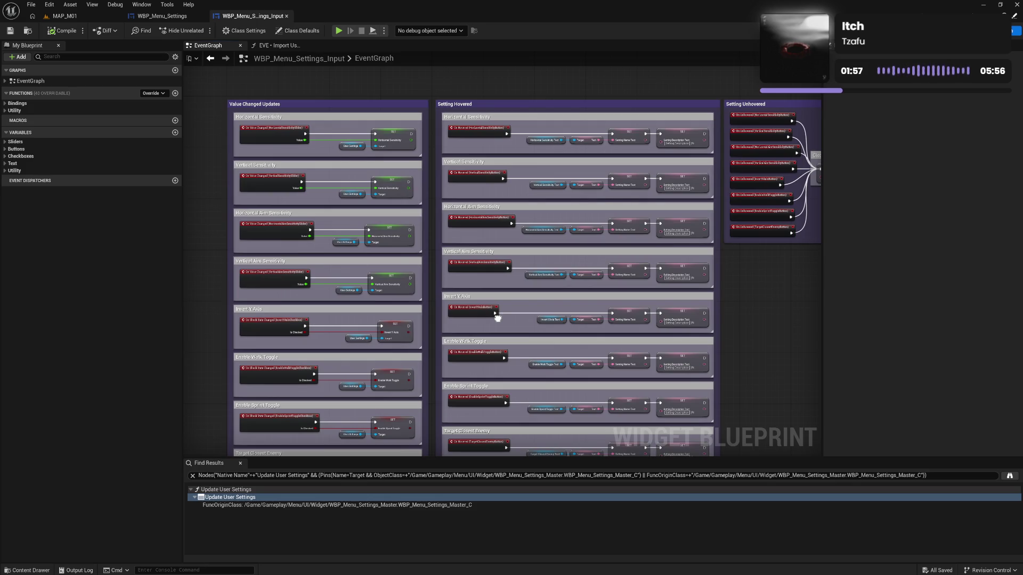
drag(497, 318, 495, 319)
mouse_move(394, 317)
mouse_down()
mouse_move(456, 297)
mouse_move(353, 290)
mouse_up()
click(273, 45)
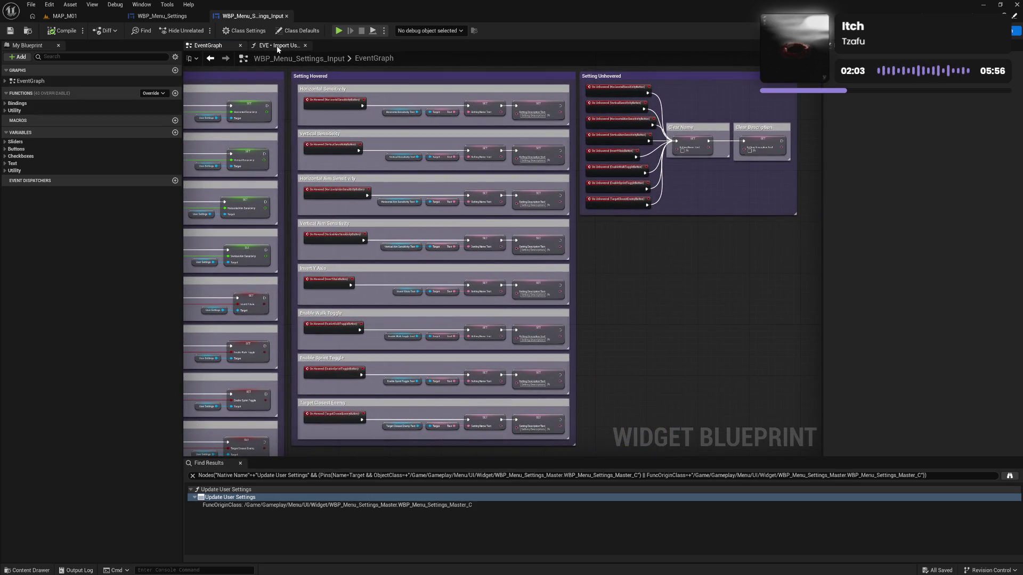
scroll(394, 260, up, 2)
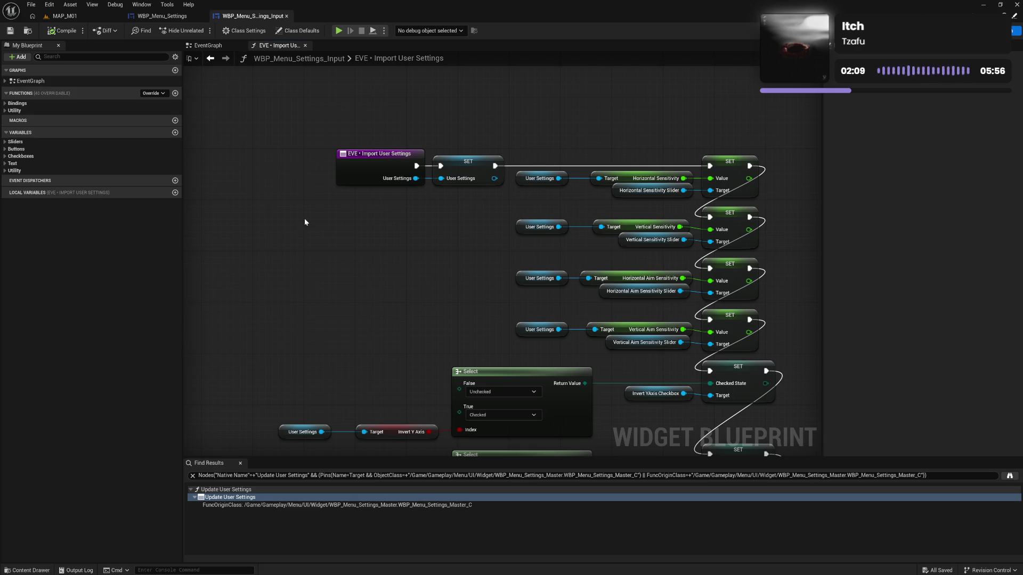
Step: Nudge the EVE Import User Settings entry node left and save the widget blueprint
drag(365, 176, 359, 176)
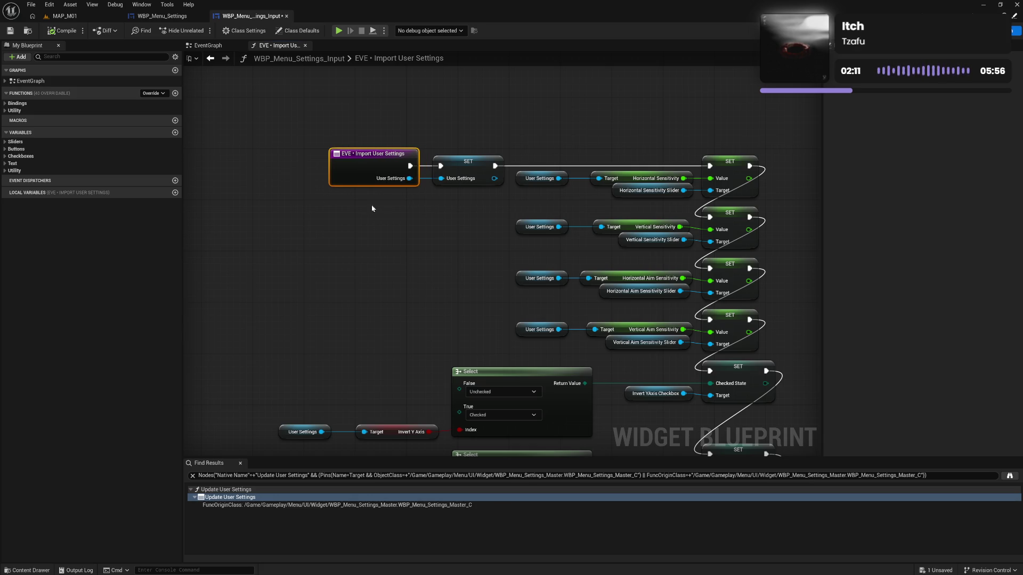
click(416, 235)
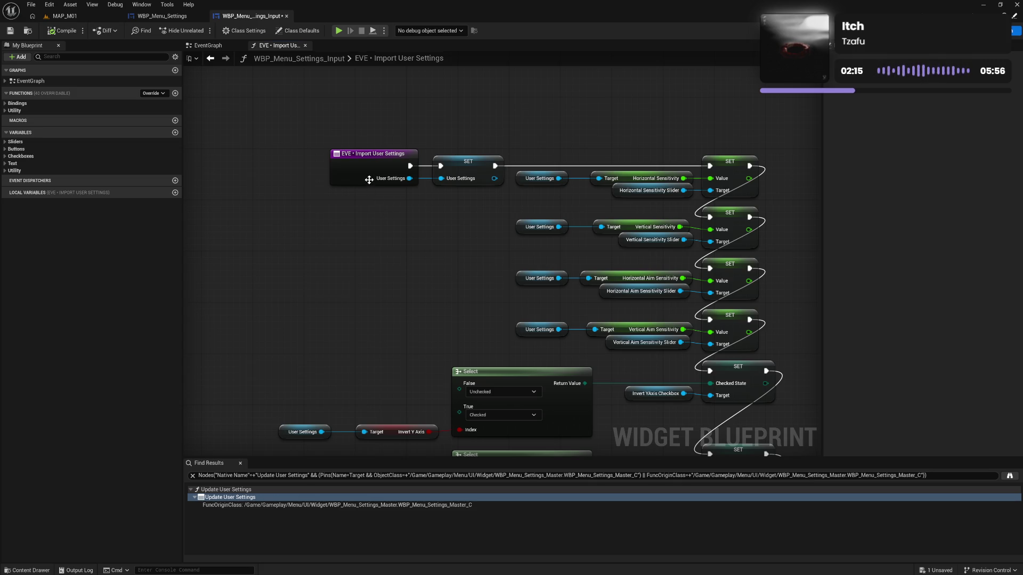
mouse_move(364, 179)
mouse_down()
mouse_move(296, 182)
mouse_move(367, 181)
mouse_up()
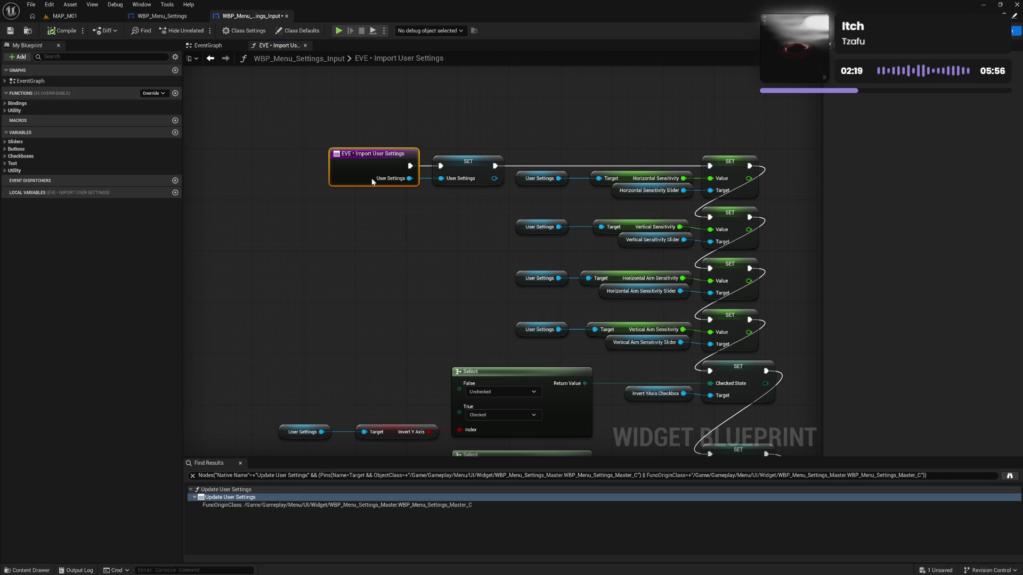
click(389, 259)
scroll(389, 259, down, 3)
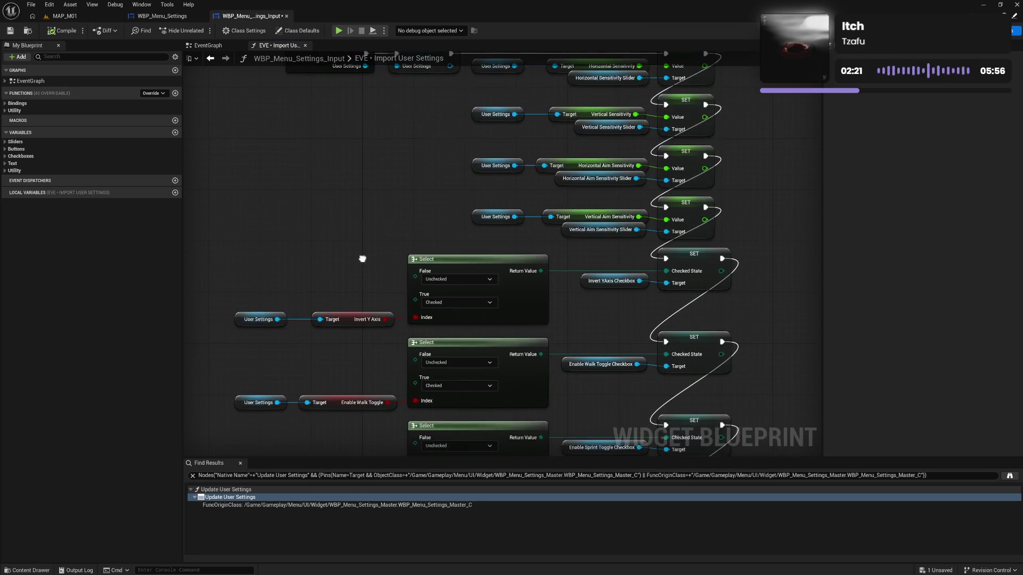
scroll(414, 177, down, 6)
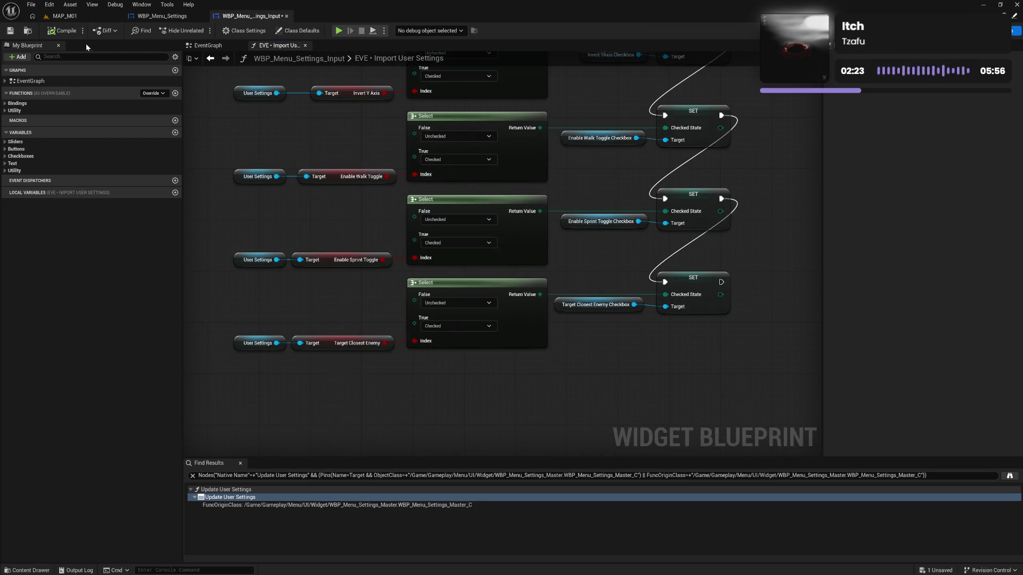
click(10, 30)
Step: Straighten the Sprint toggle row with Q, save, and switch to WBP_Menu_Settings
scroll(361, 213, up, 1)
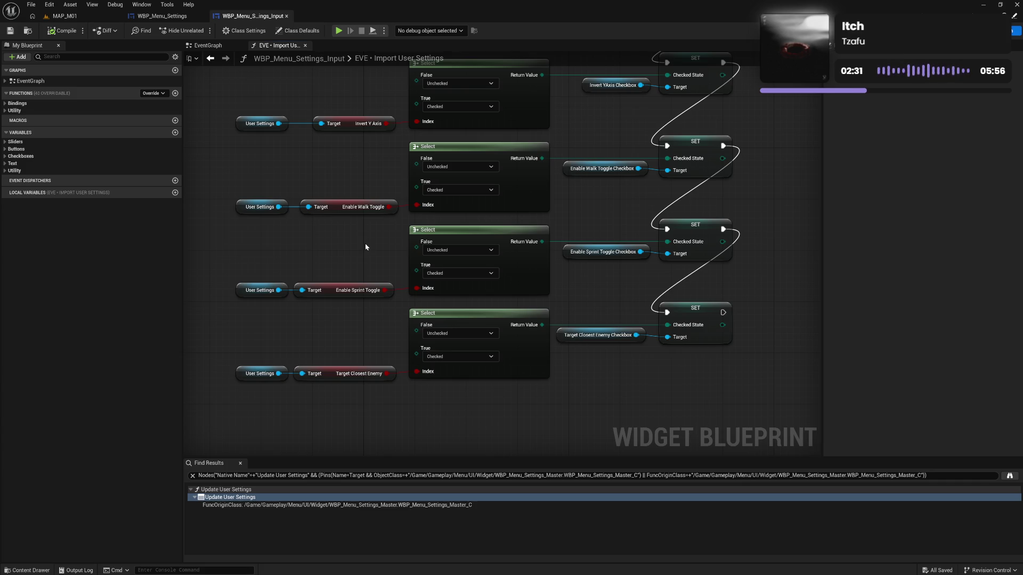
mouse_move(253, 232)
mouse_down()
mouse_move(564, 285)
mouse_move(706, 290)
mouse_up()
key(q)
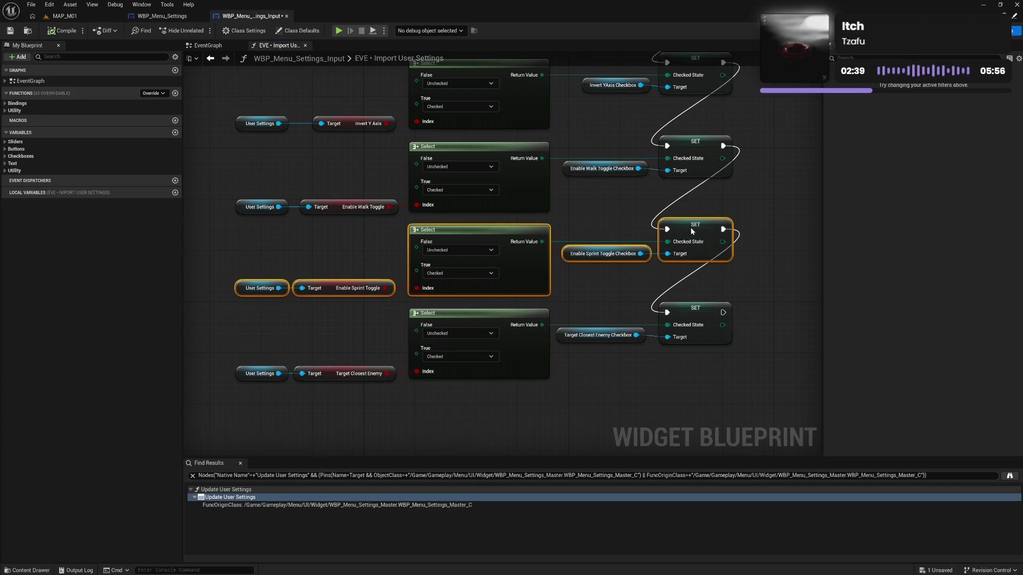
click(665, 288)
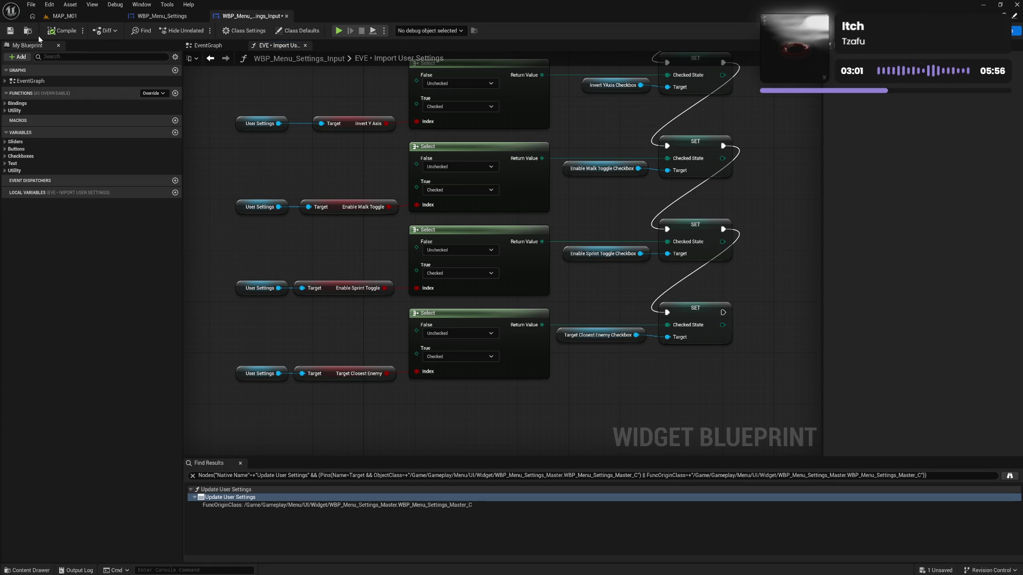
click(10, 30)
click(162, 16)
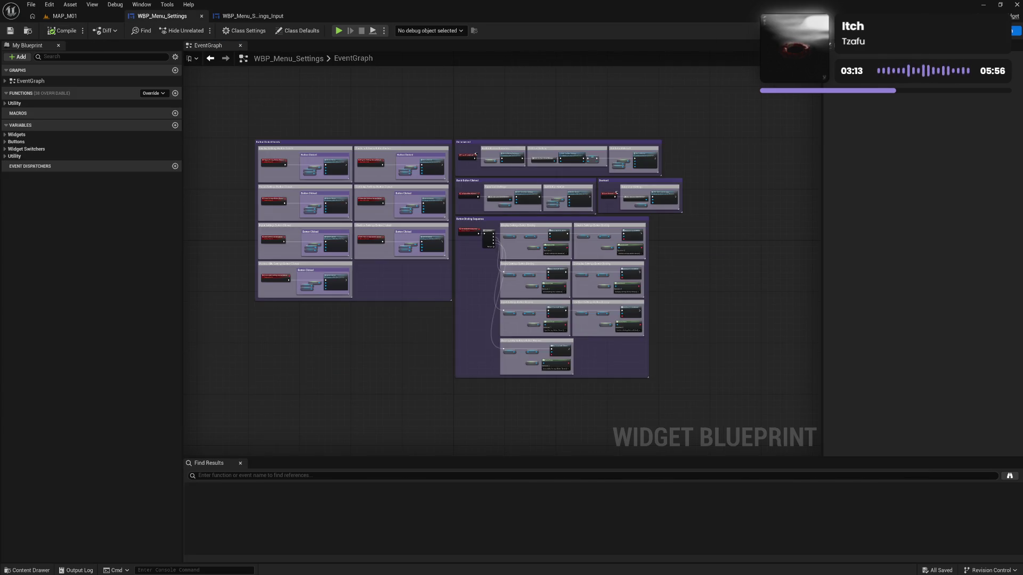
Step: Launch a standalone preview from Designer and browse the New Game, New Game Plus and Load Game menus
key(ctrl+shift+alt+d)
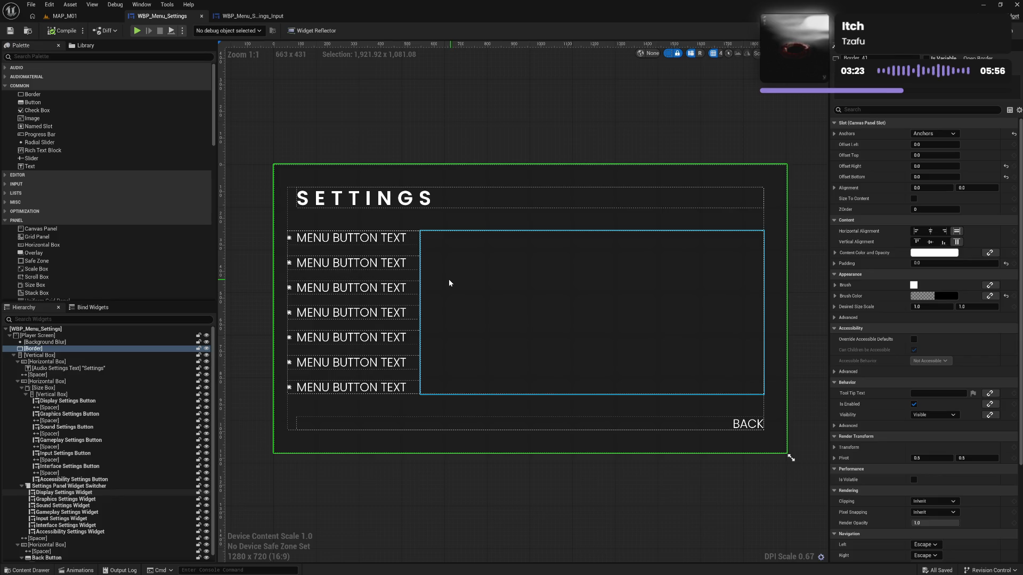
click(137, 31)
click(180, 353)
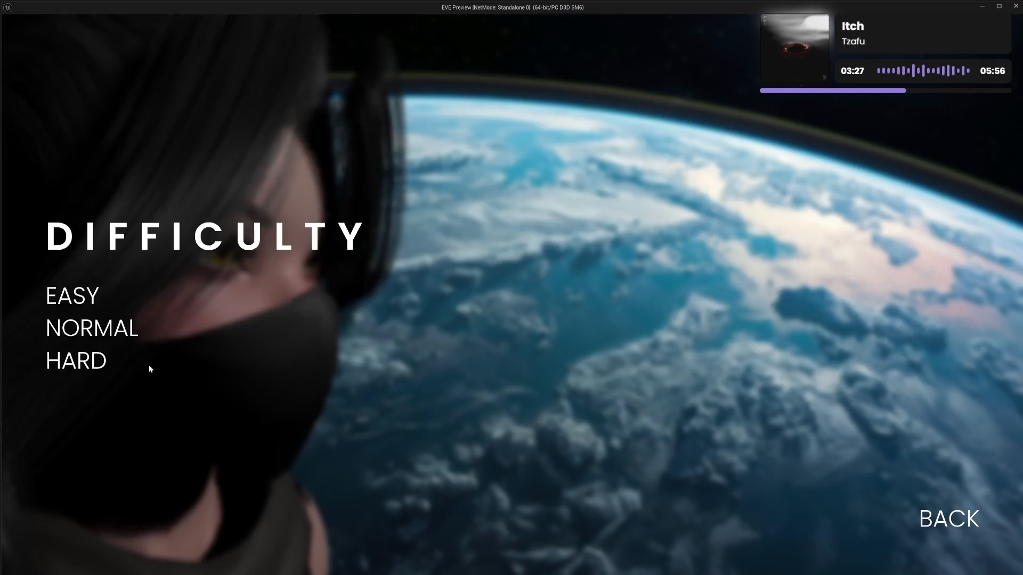
click(937, 516)
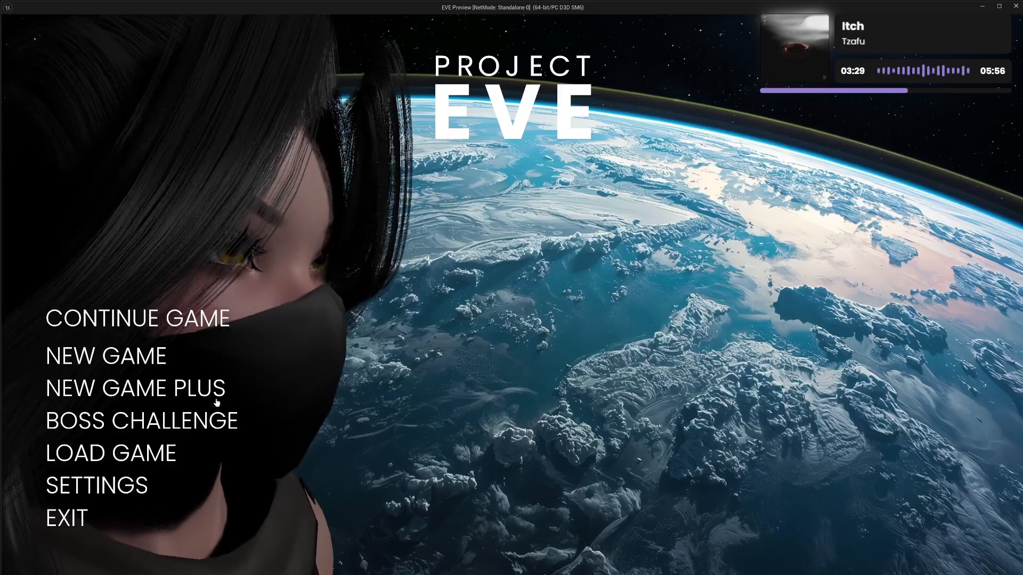
click(160, 386)
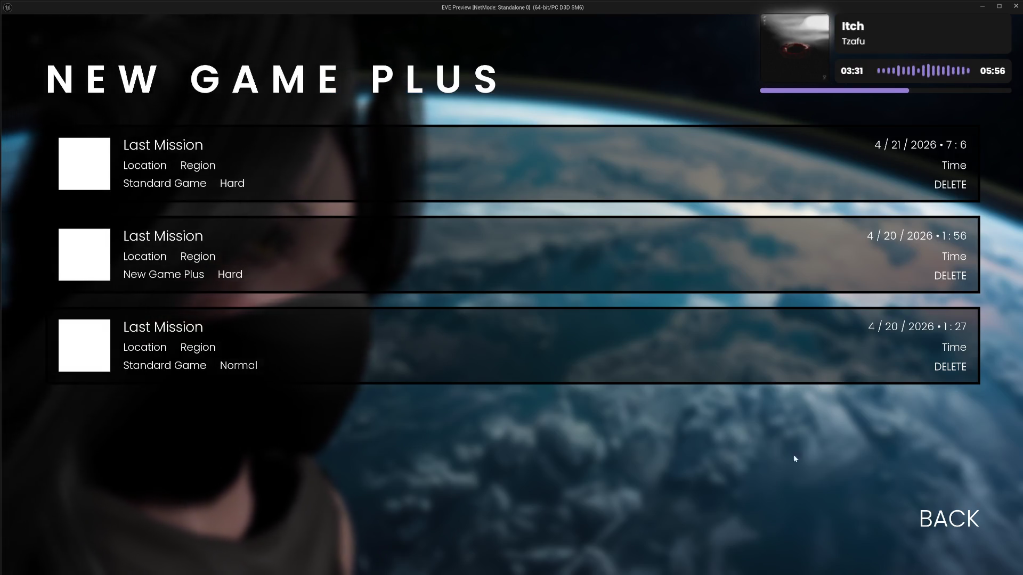
click(943, 515)
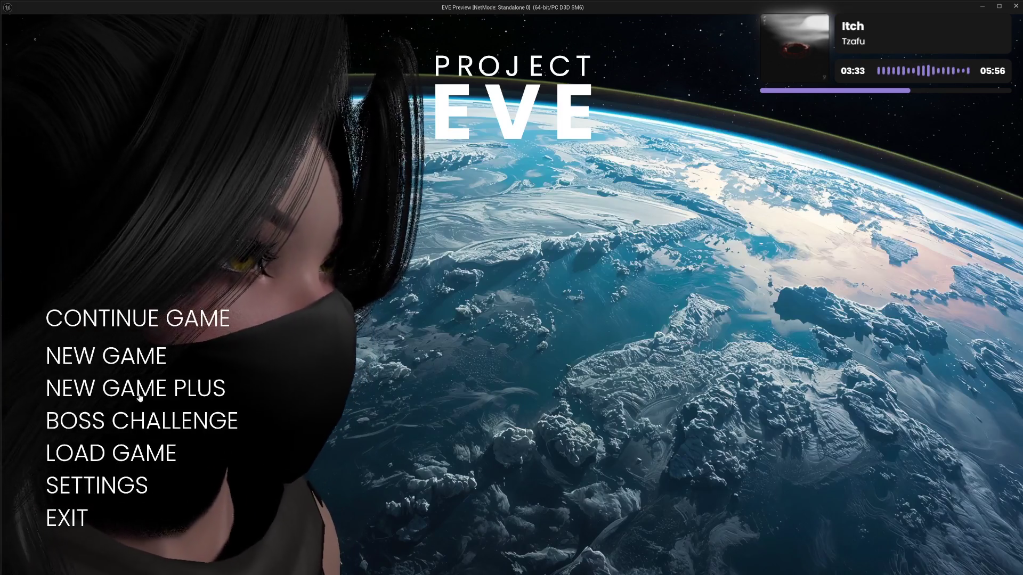
click(113, 454)
scroll(495, 296, down, 3)
scroll(495, 295, up, 3)
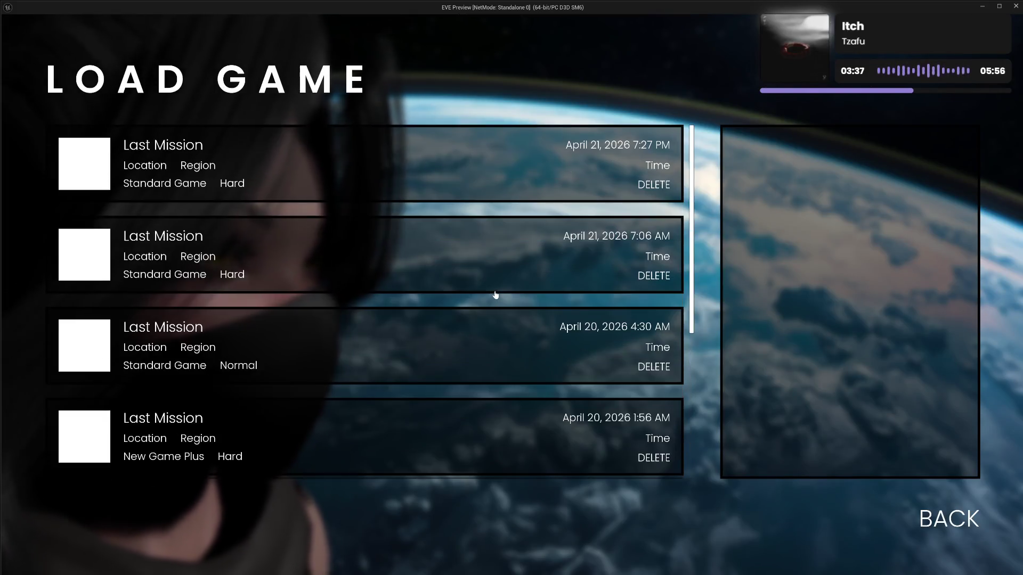
click(956, 523)
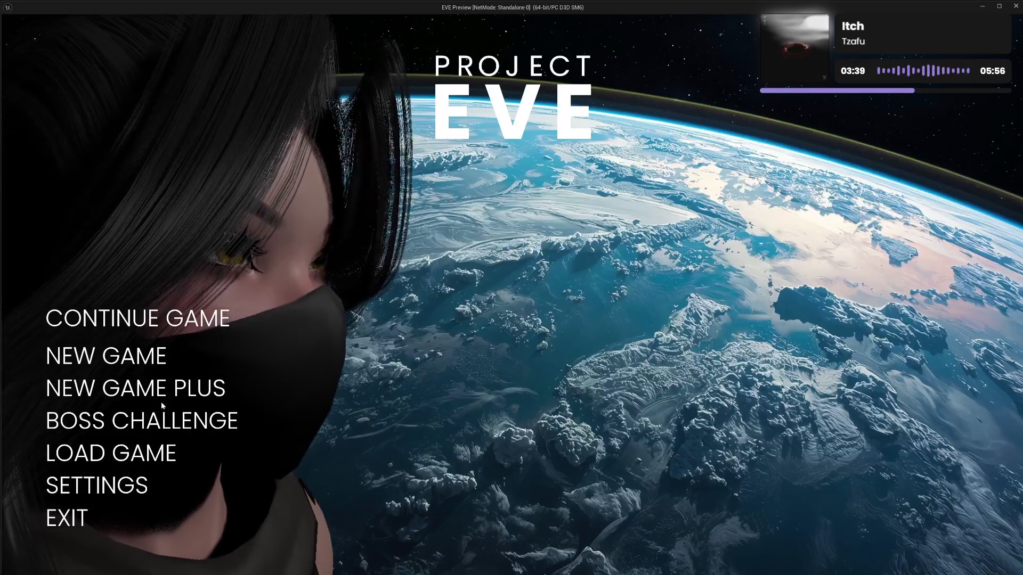
click(176, 396)
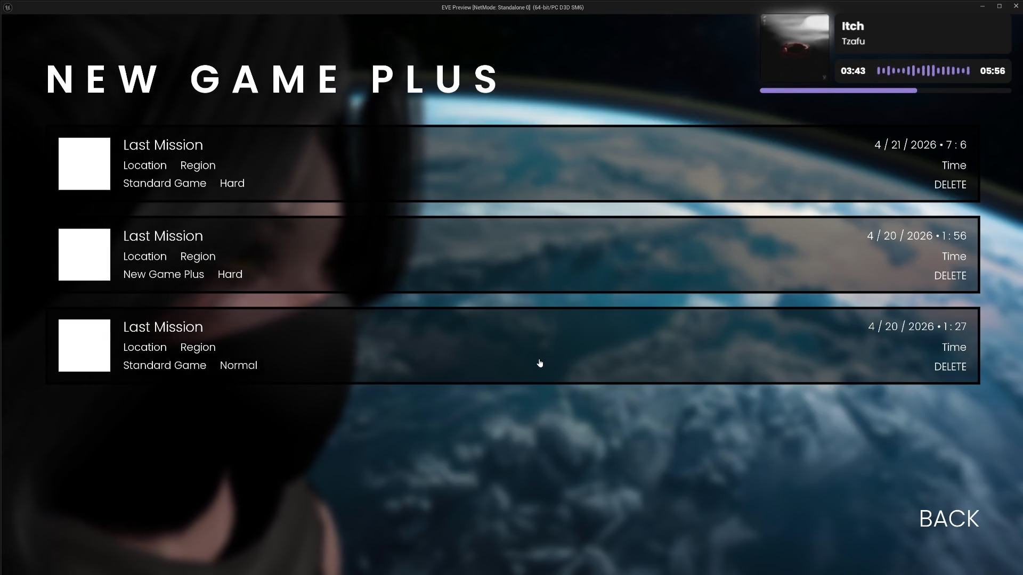
click(950, 519)
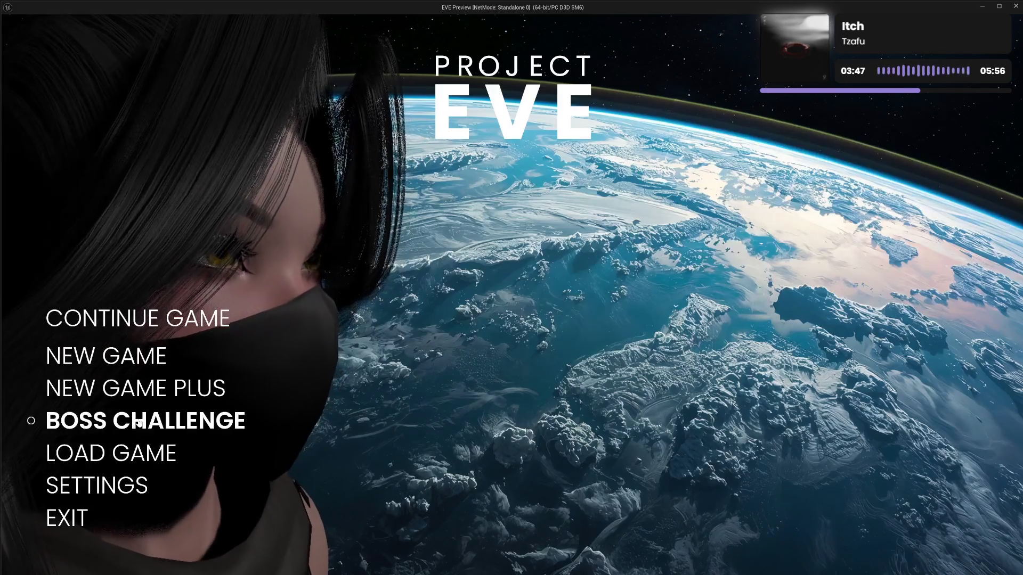
Step: Check the Sound, Gameplay, Input and Interface settings pages, then choose Continue Game
click(101, 486)
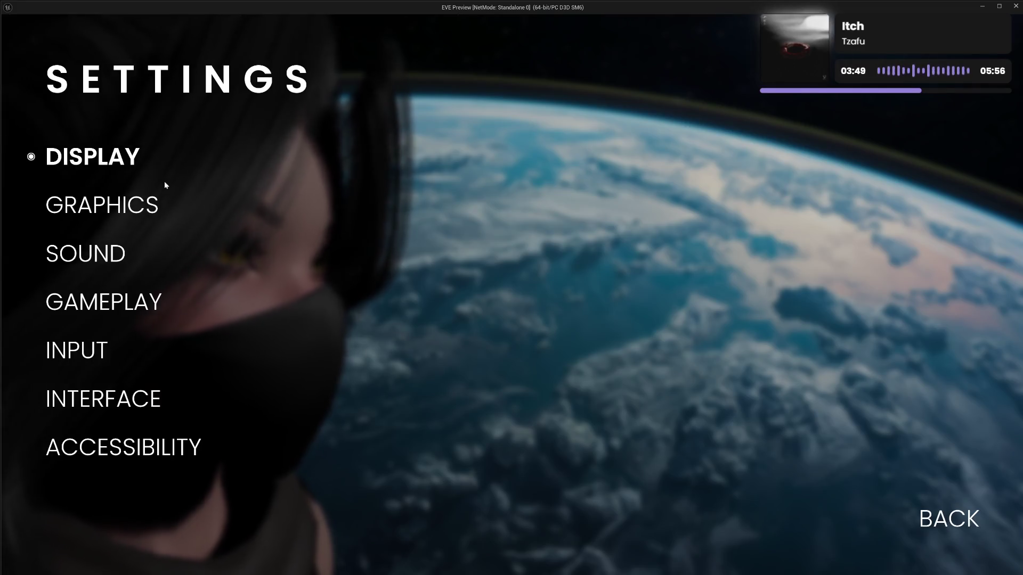
click(88, 254)
click(101, 300)
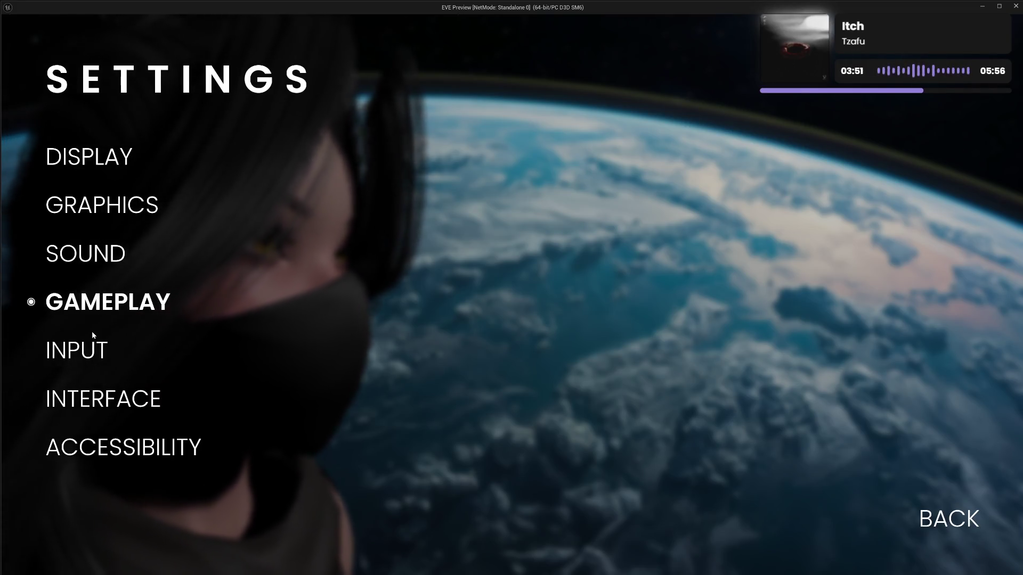
click(107, 354)
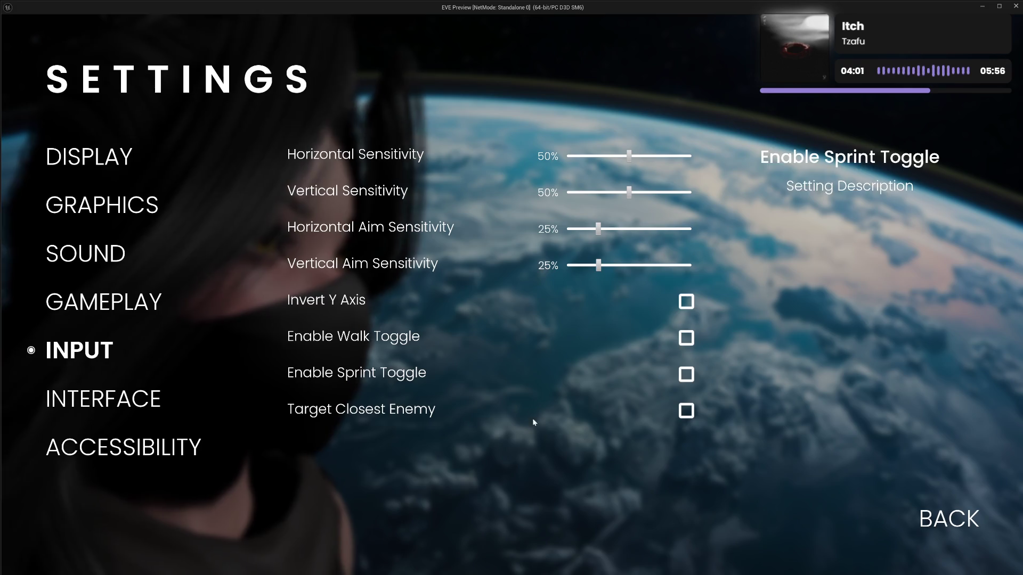
click(146, 412)
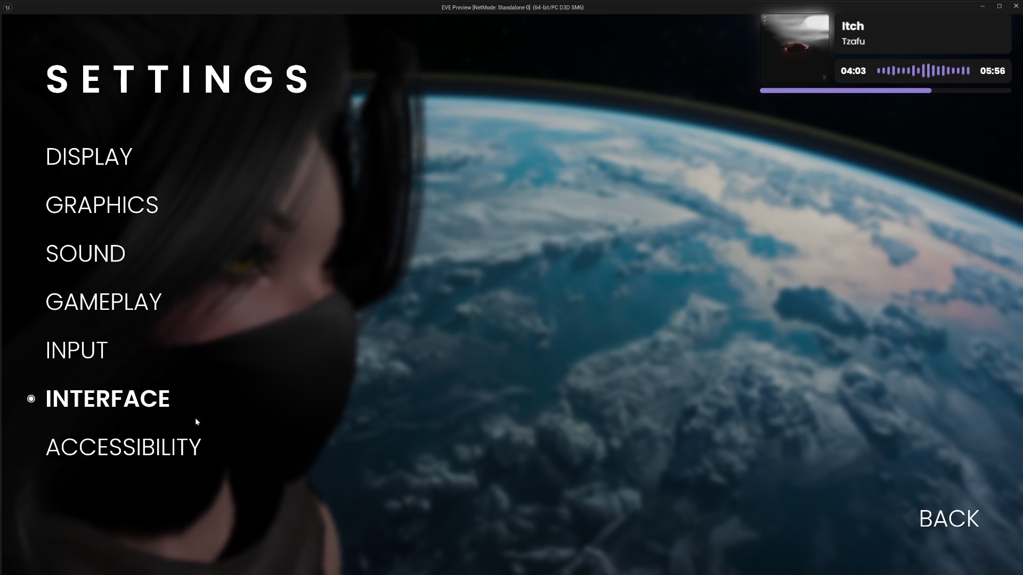
click(949, 518)
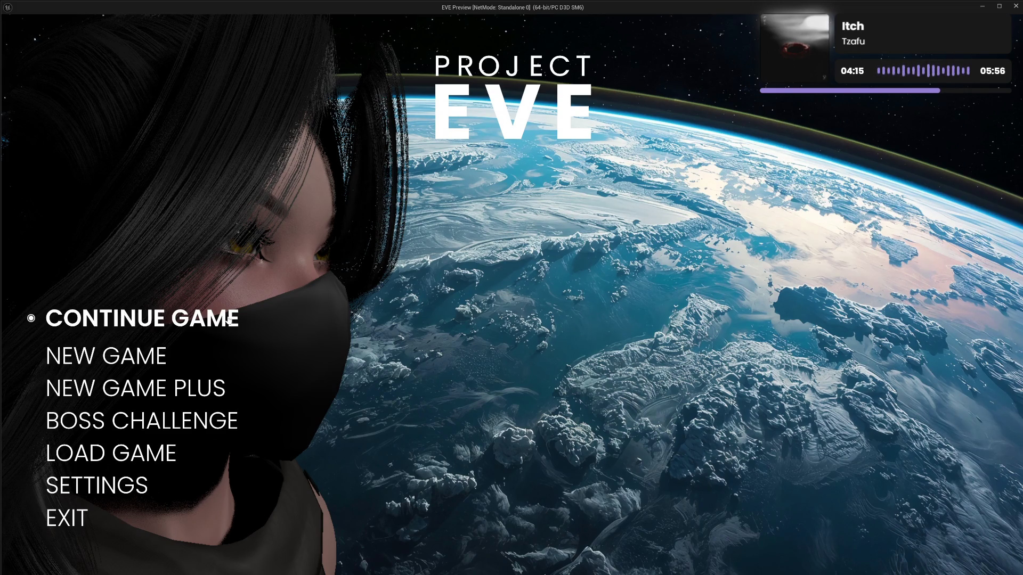
click(228, 319)
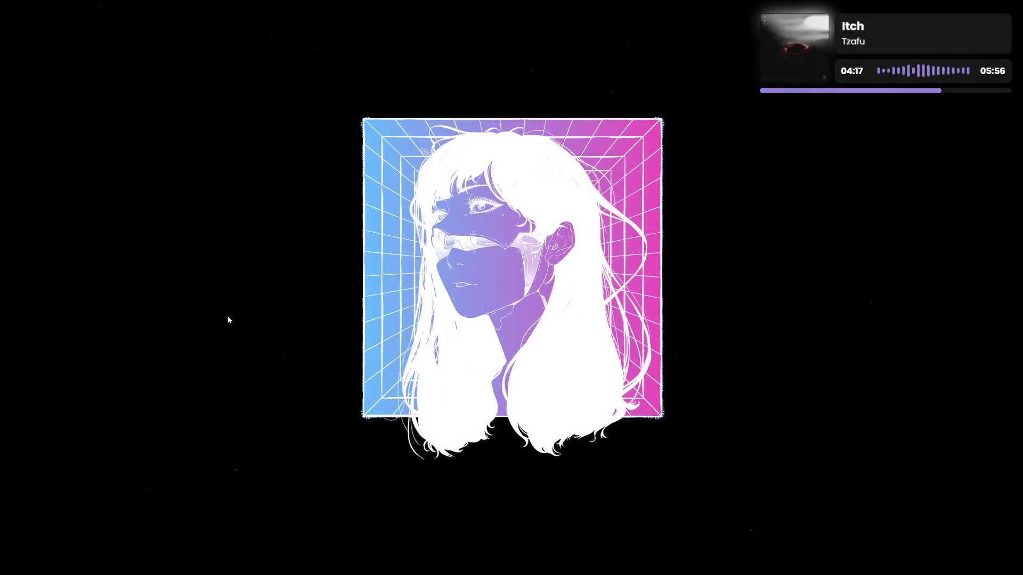
Step: Dismiss the EVE crash report, relaunch the EVE project, and reopen the previous widget editors
click(401, 398)
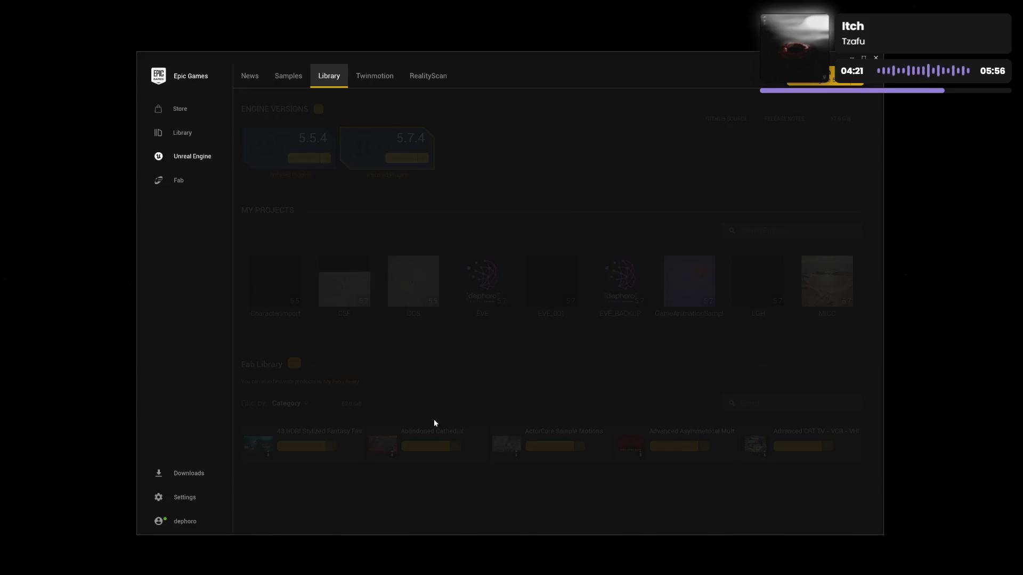
double_click(478, 282)
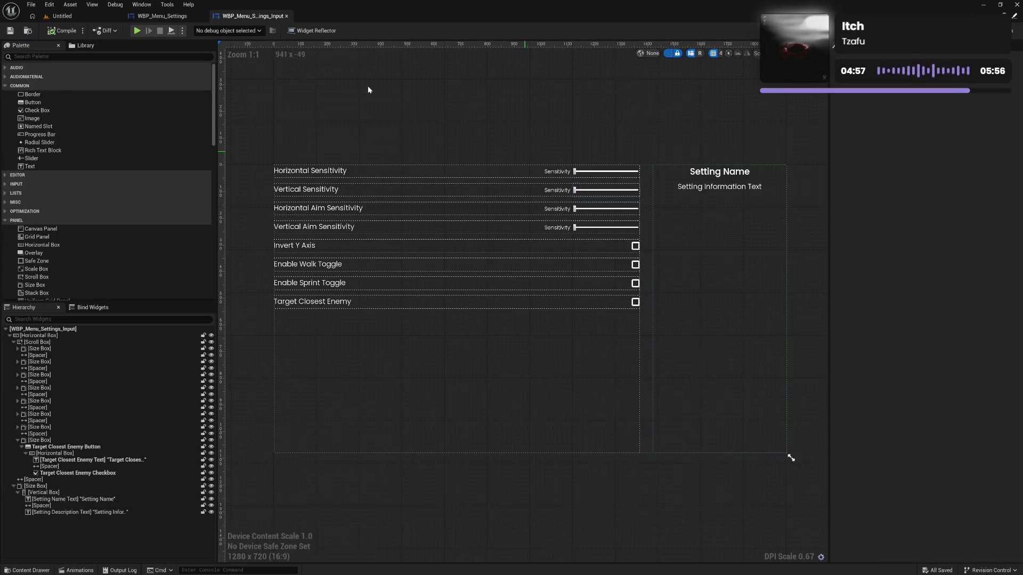
click(38, 15)
Step: Load the MAP_M01 level from File > Recent Levels
click(33, 5)
mouse_move(77, 54)
click(181, 56)
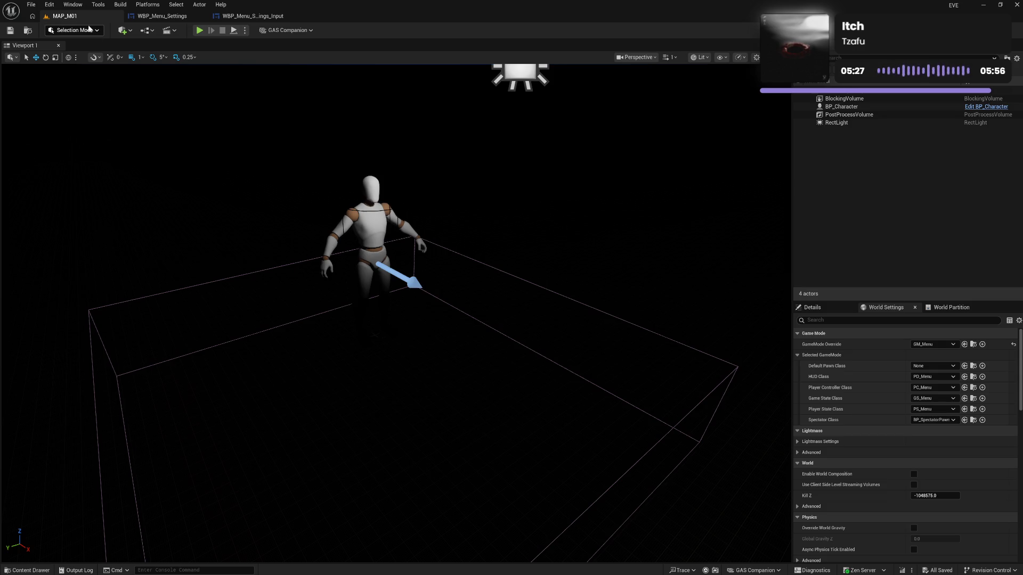
Step: Load the MAP_E01 level from recent levels and return to the WBP_Menu_Settings editor
click(33, 5)
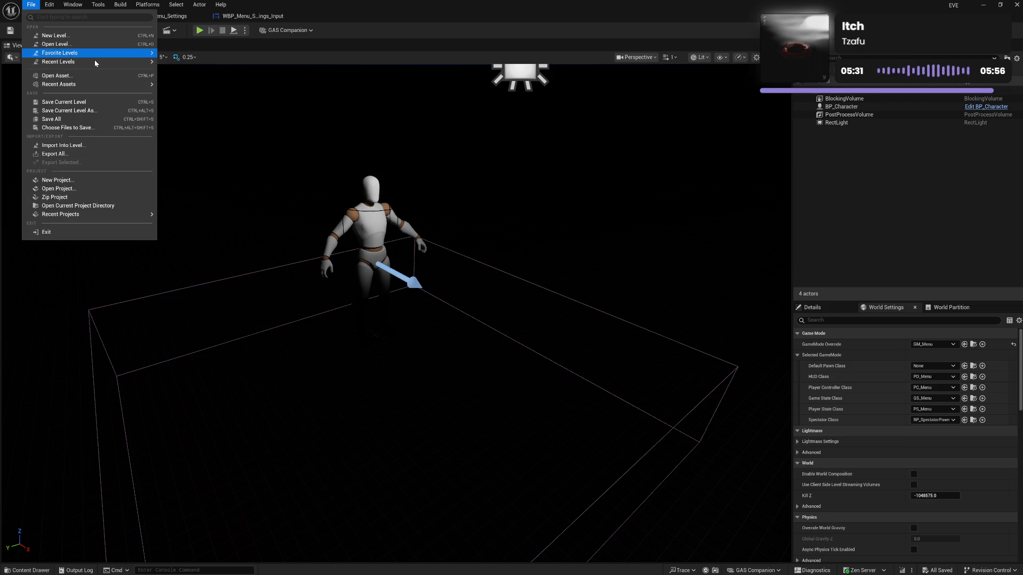
mouse_move(96, 62)
click(184, 72)
click(160, 16)
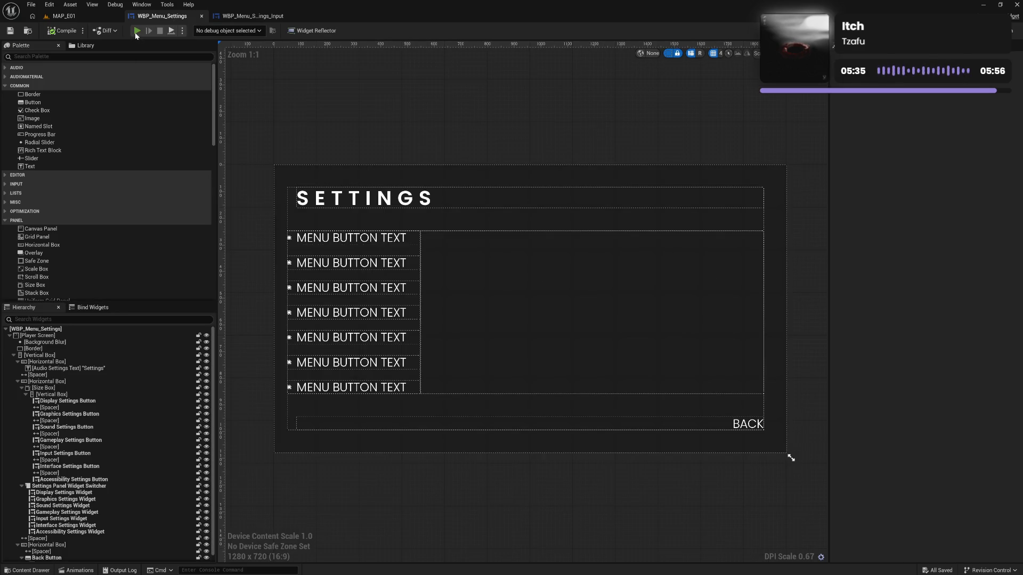
Step: Start the standalone preview, check the Settings screen, then Continue Game into the test level
click(137, 31)
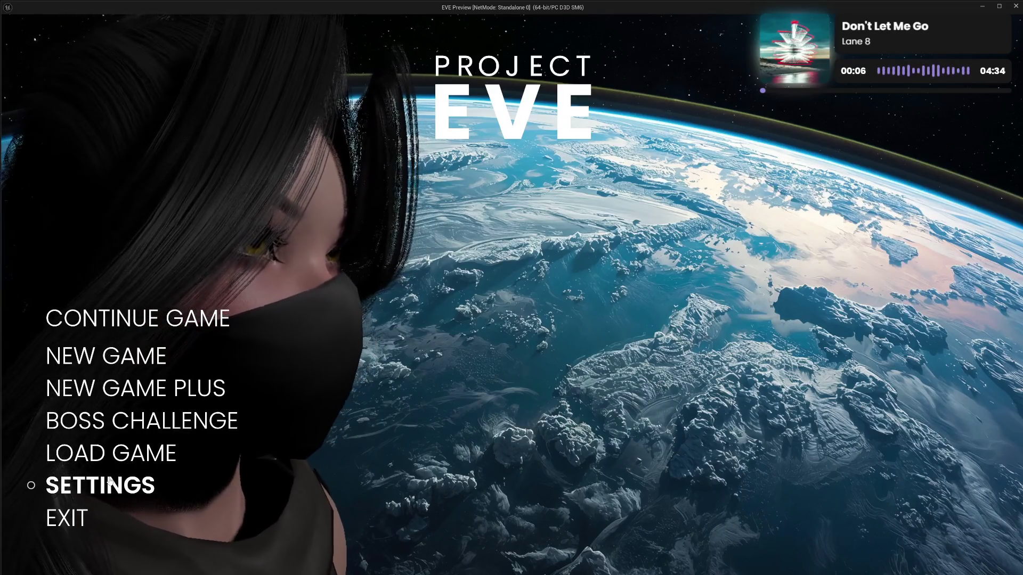
click(100, 484)
click(920, 541)
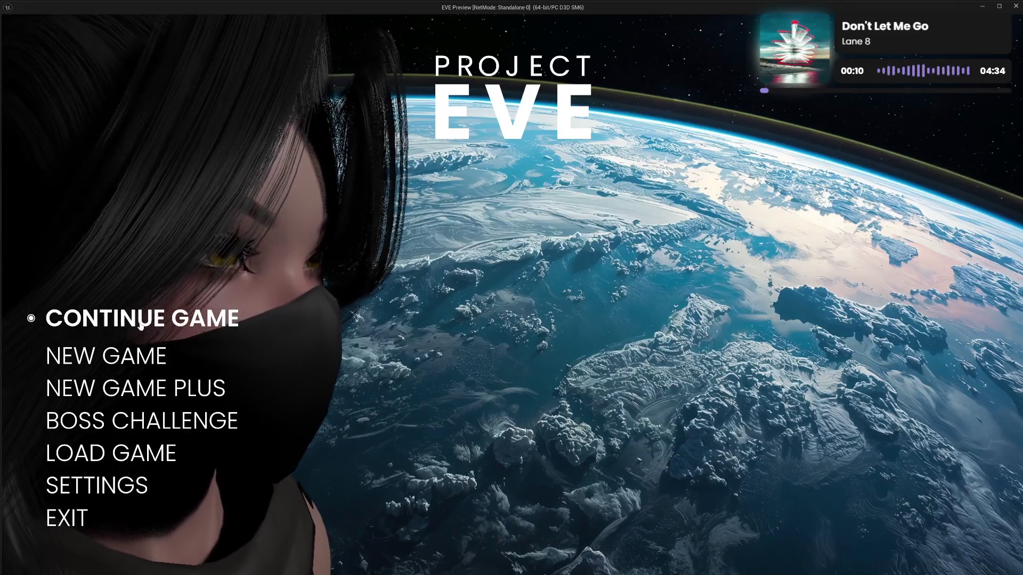
click(140, 323)
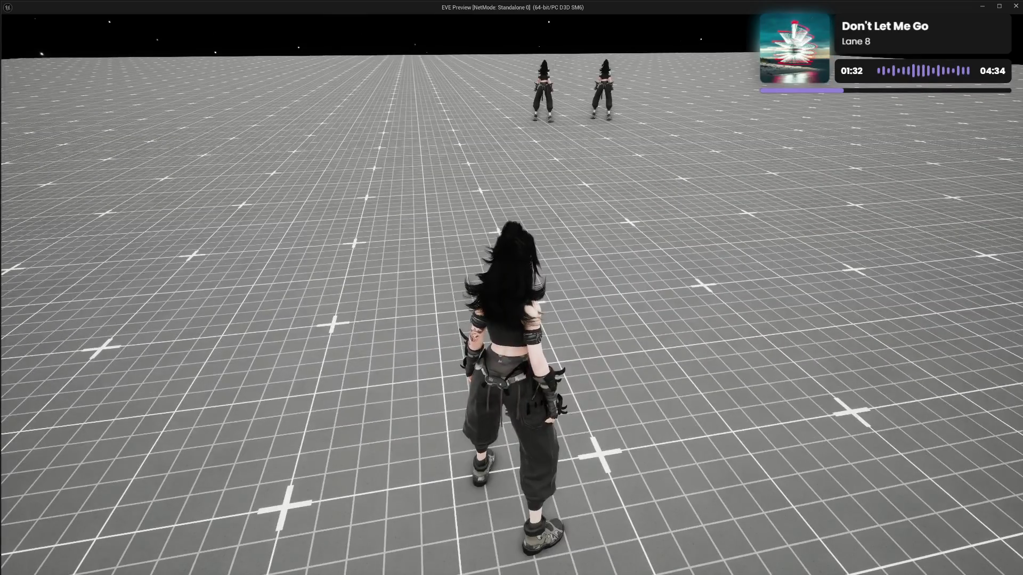
Step: Run the character forward in the grid test level, then stop the preview with Esc
key(w)
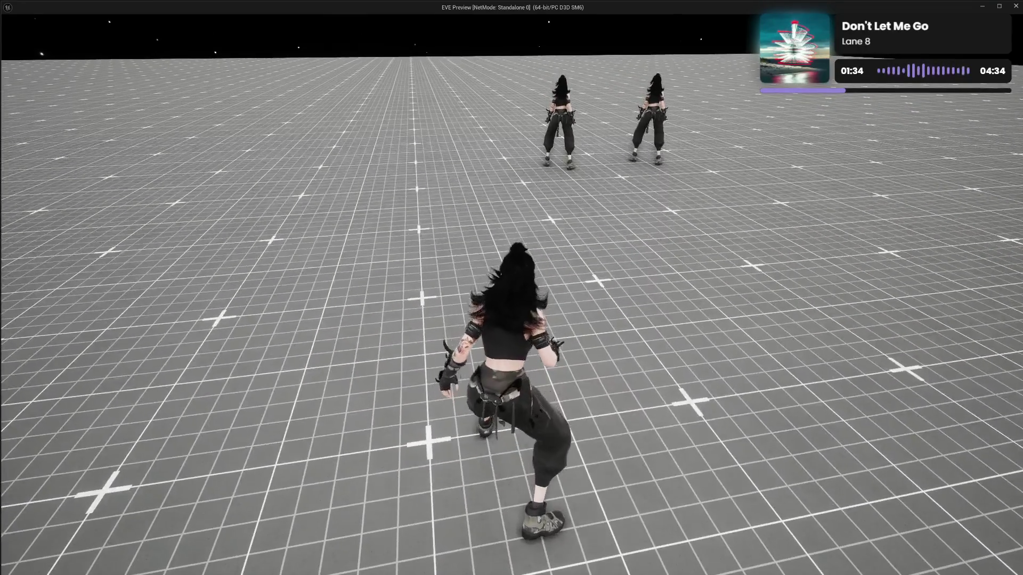
key(Escape)
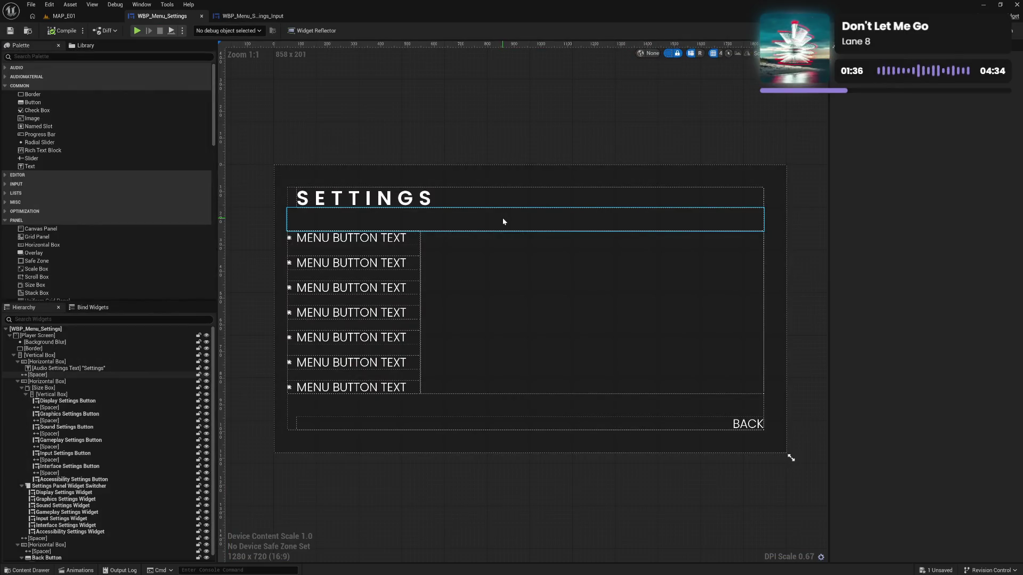
Step: Open BP_Character from Character/Master/Blueprint/Primary in the Content Drawer
click(27, 570)
click(18, 424)
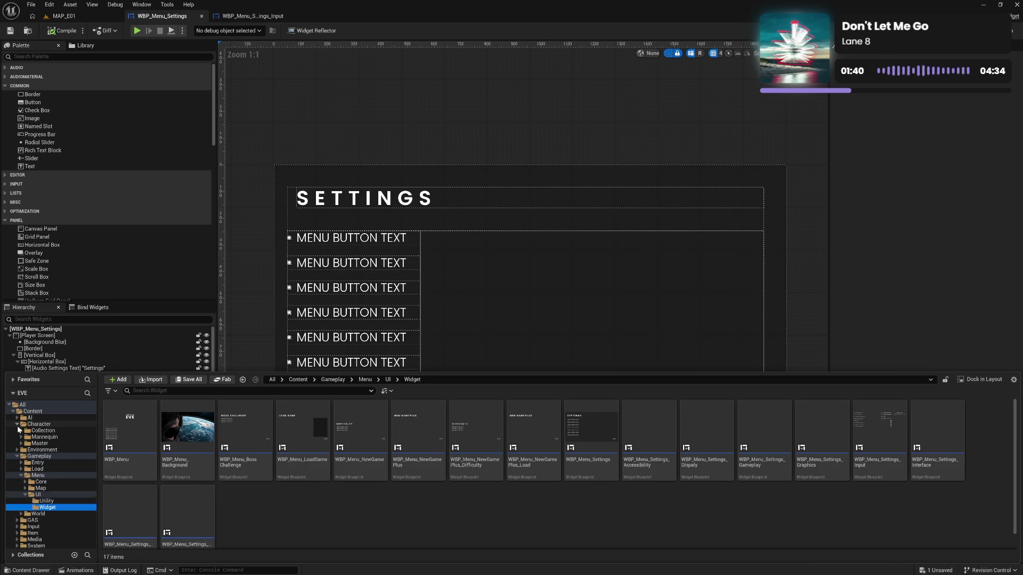
click(22, 443)
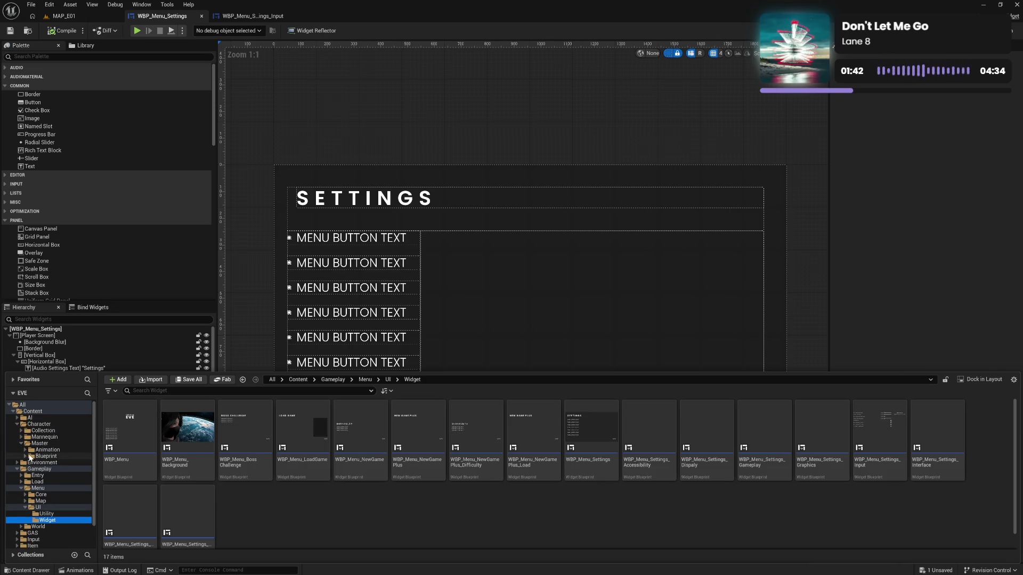
click(26, 456)
click(48, 476)
double_click(130, 432)
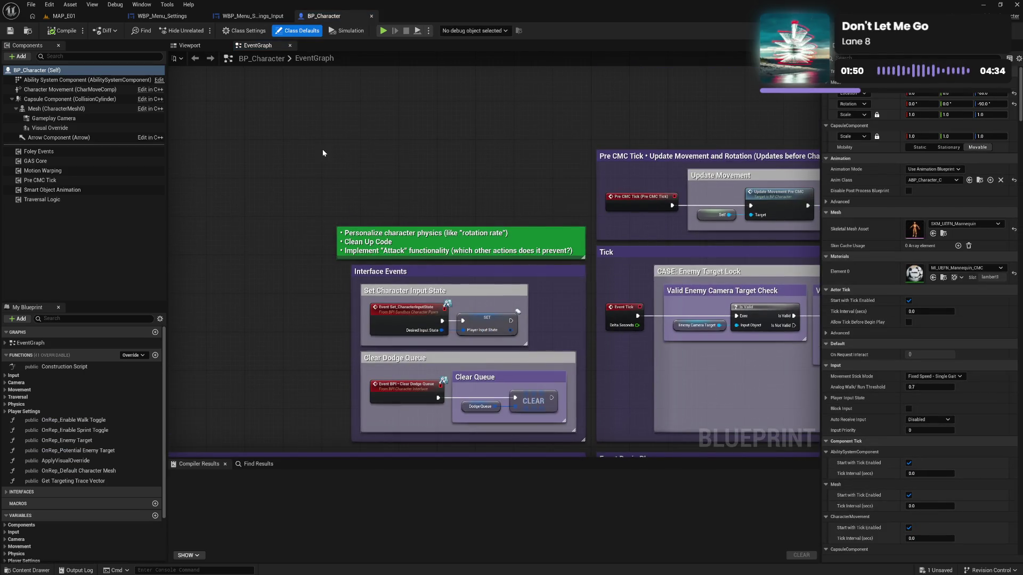
Step: Add a comment that releasing Dodge Sprint while aiming makes the character run, sized above the green comment
text(c)
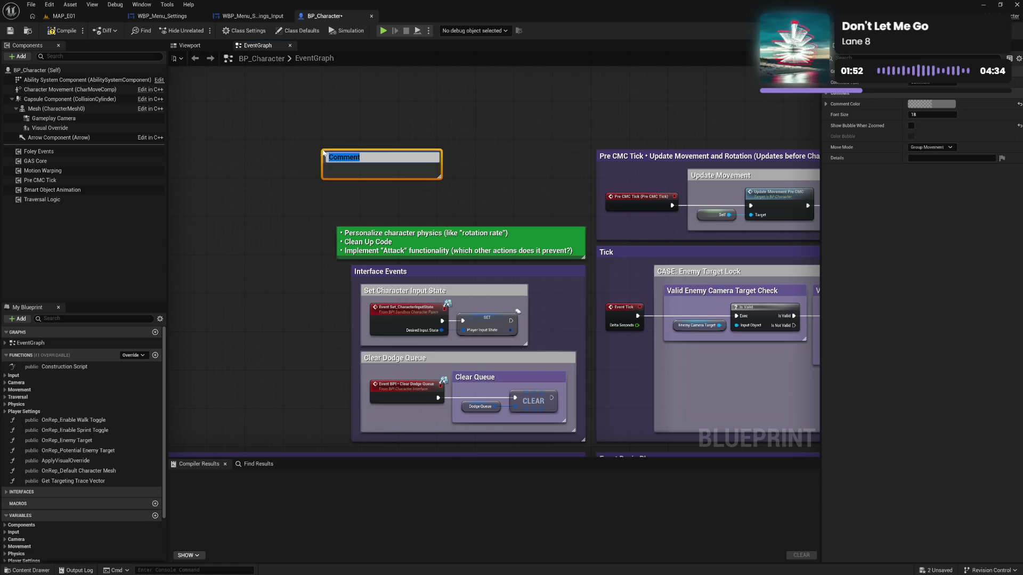
text(Letting Go Of Dodge)
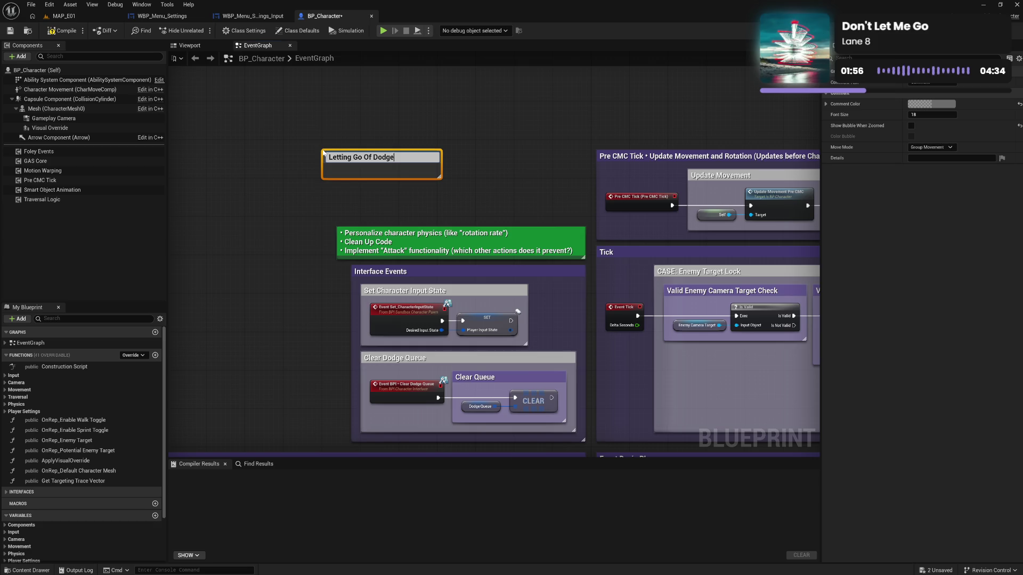
text(print During )
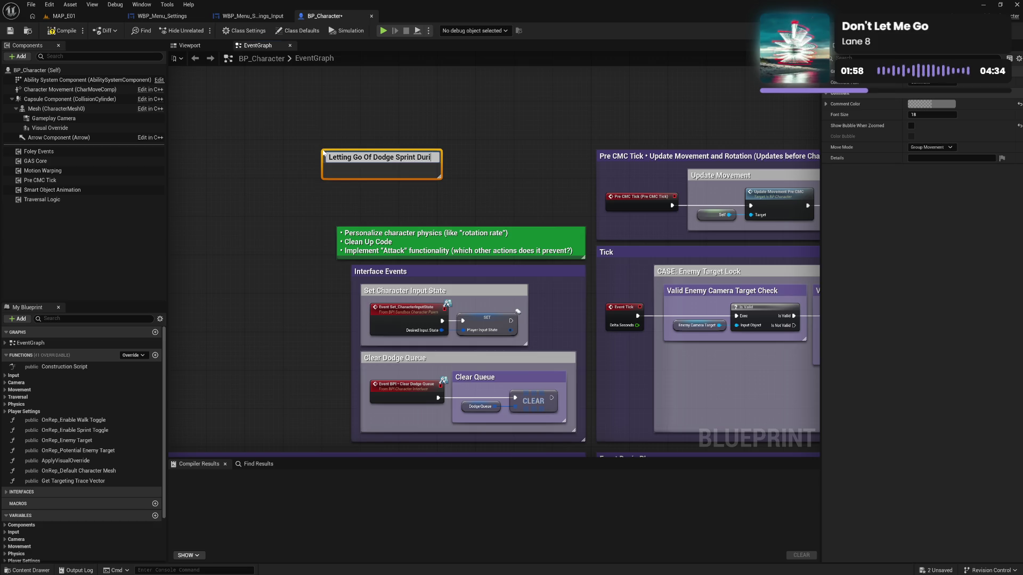
text(Aiming C)
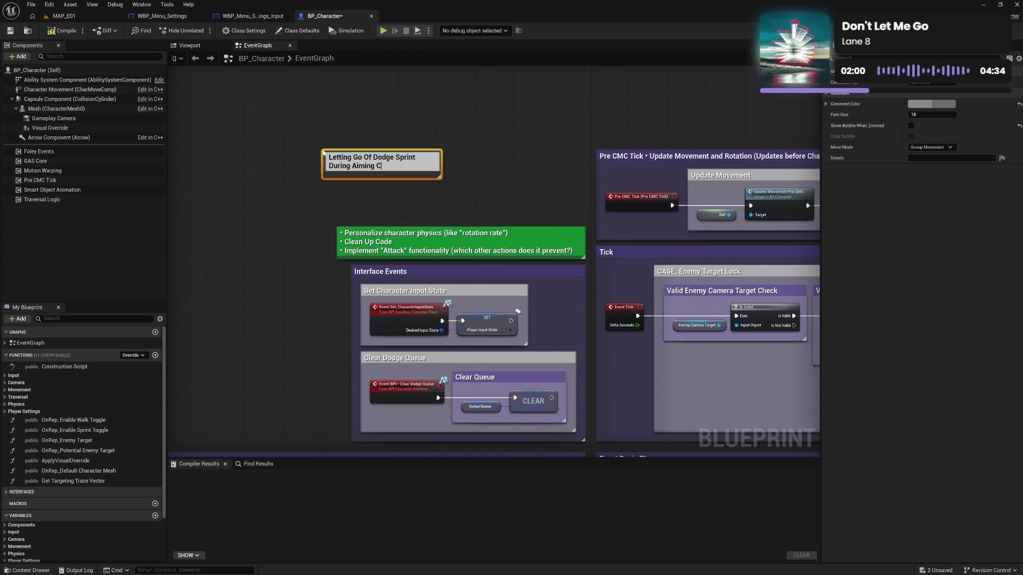
text(ausesharacter)
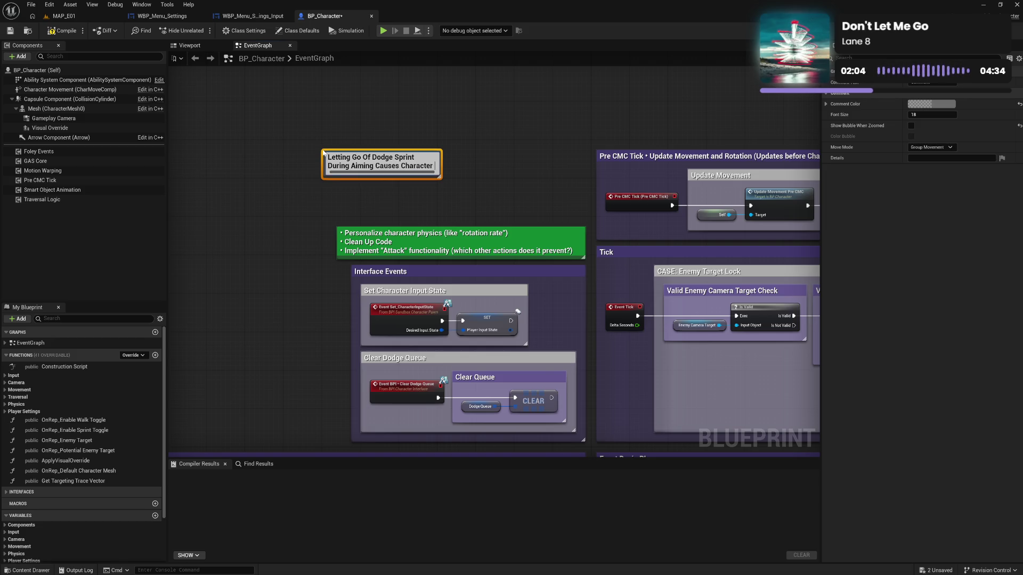
text( To Run (While Still Aim)
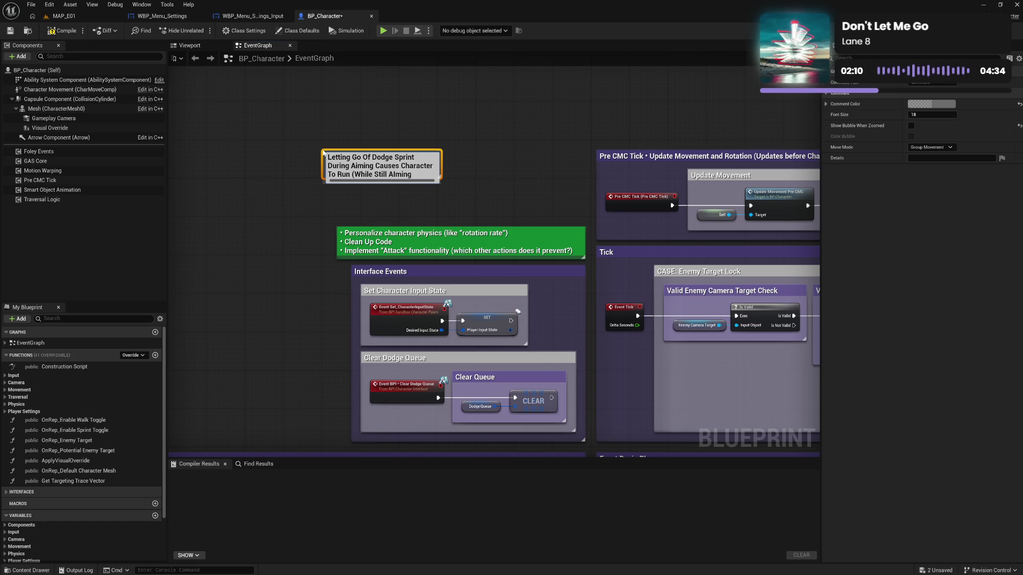
text(ing)
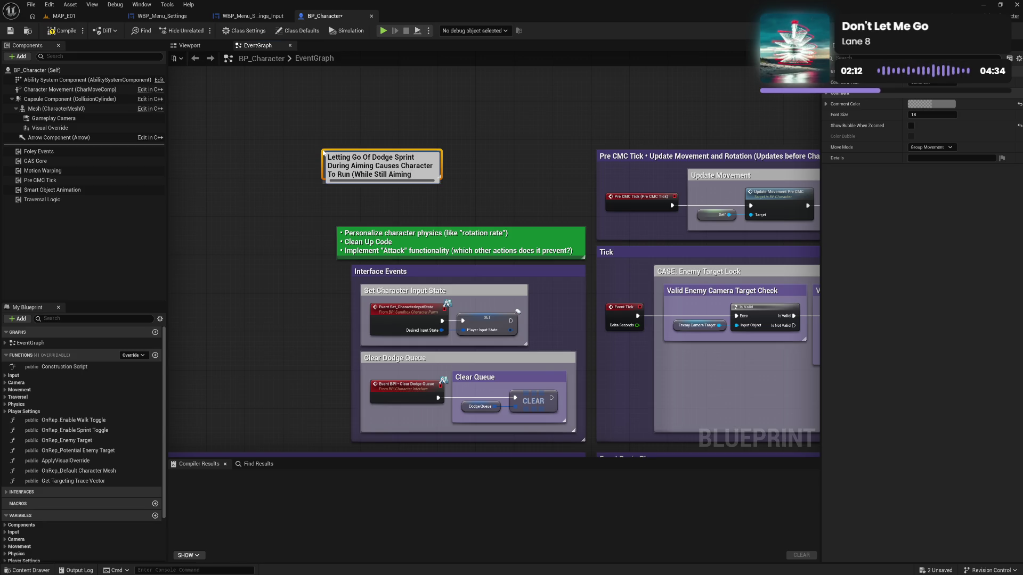
key(Return)
drag(342, 159, 357, 203)
drag(455, 214, 582, 217)
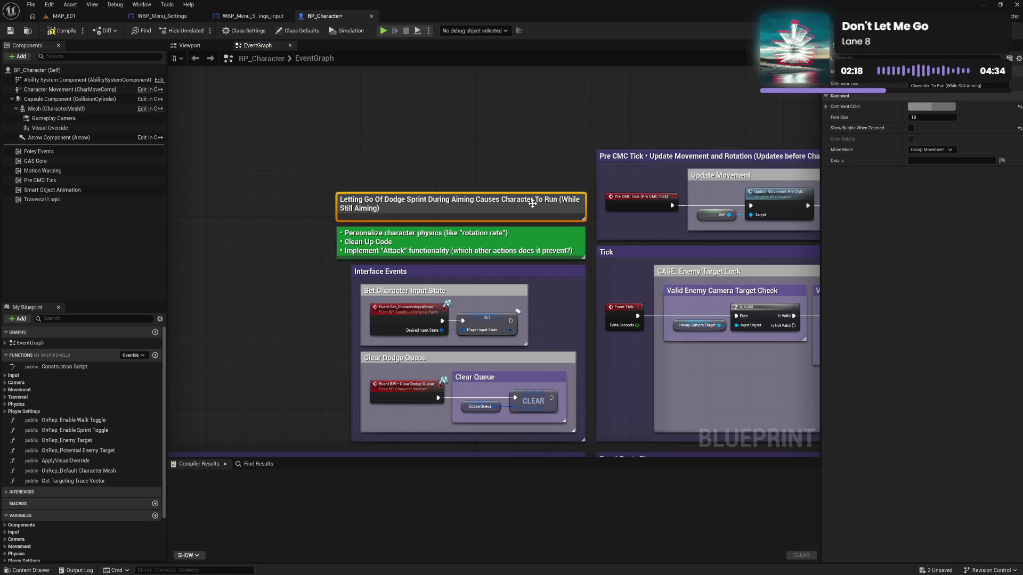
drag(465, 220, 472, 211)
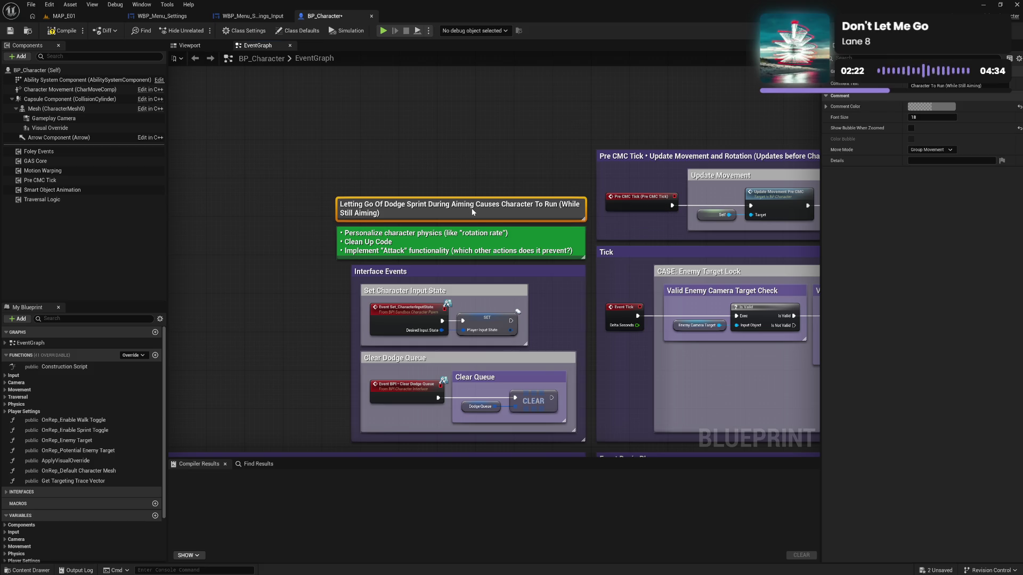
Step: Make the Dodge Sprint comment green, then compile and save BP_Character
click(931, 106)
click(850, 271)
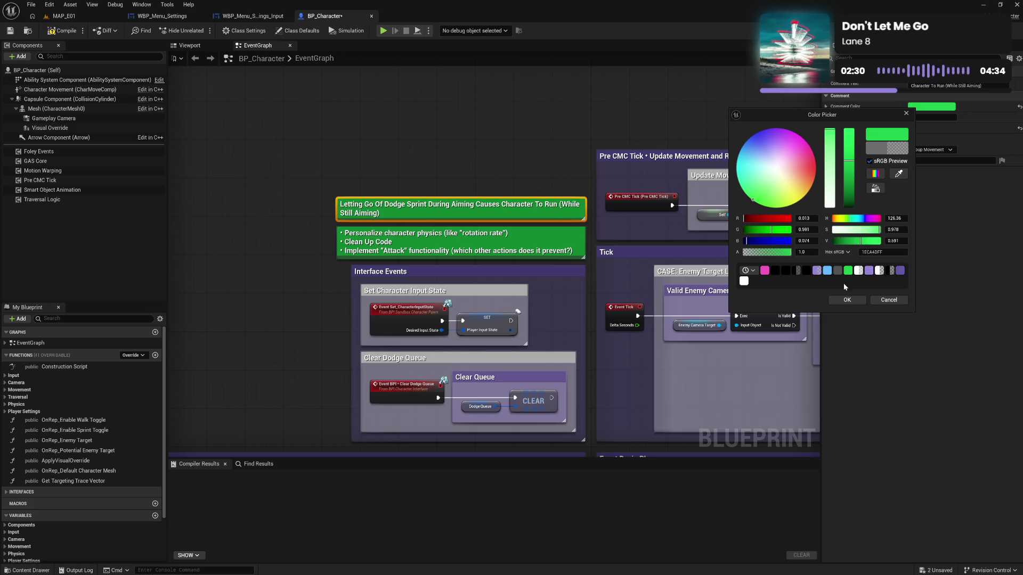
click(848, 300)
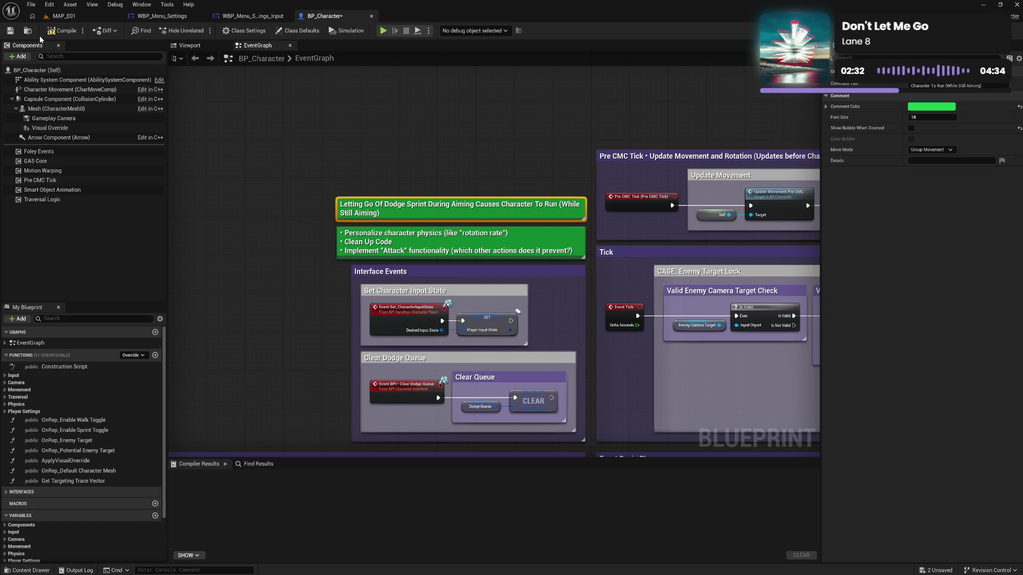
click(56, 32)
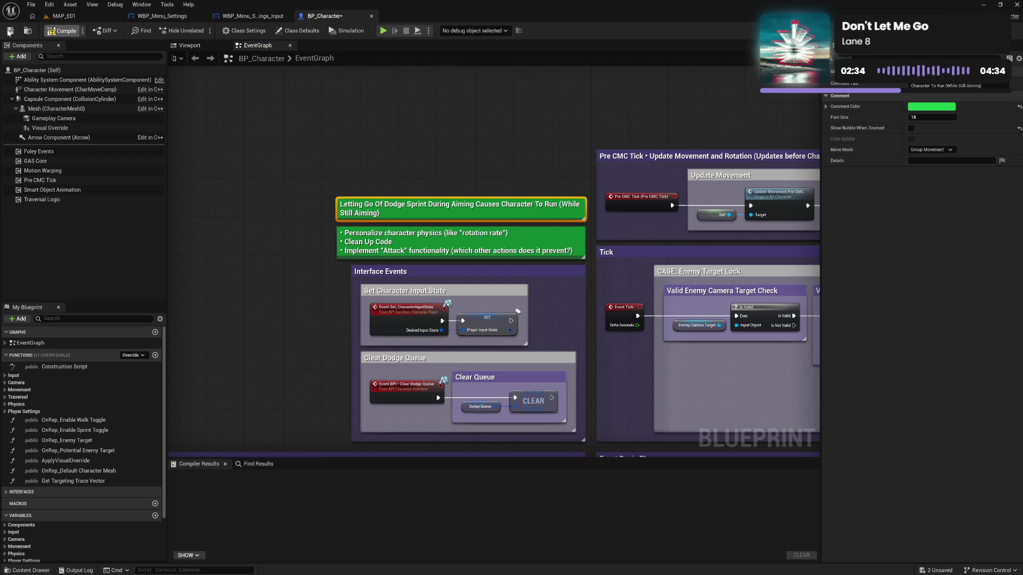
click(9, 31)
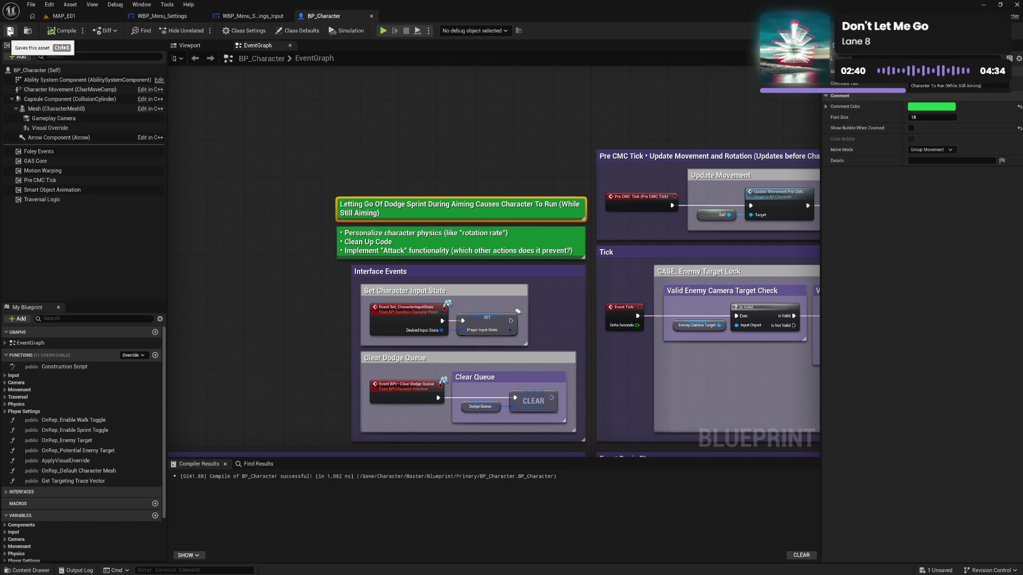
Step: Look over the IA Aim and IA Target sections, then close BP_Character
click(398, 177)
scroll(399, 177, down, 4)
scroll(417, 209, down, 4)
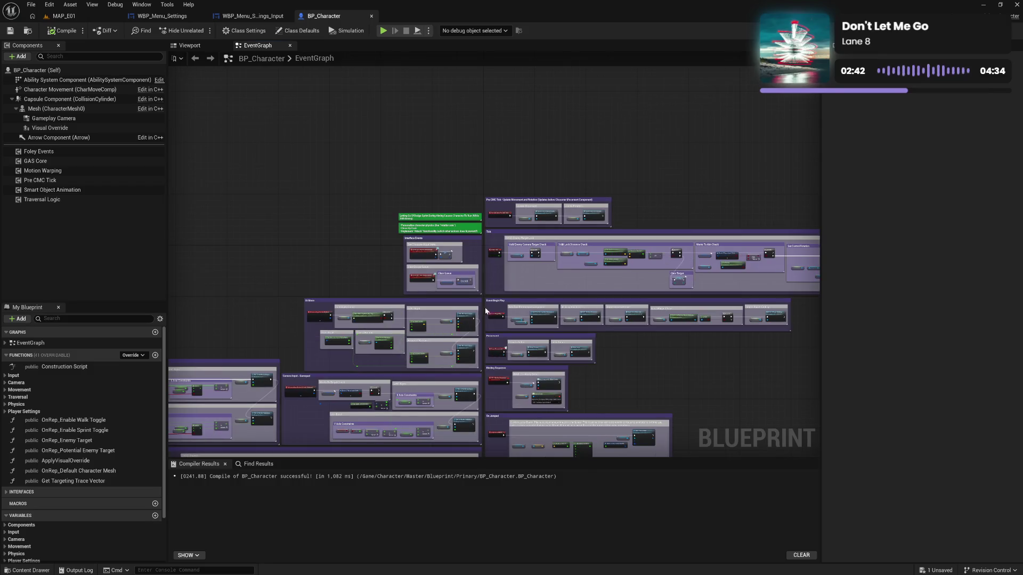
scroll(612, 178, up, 5)
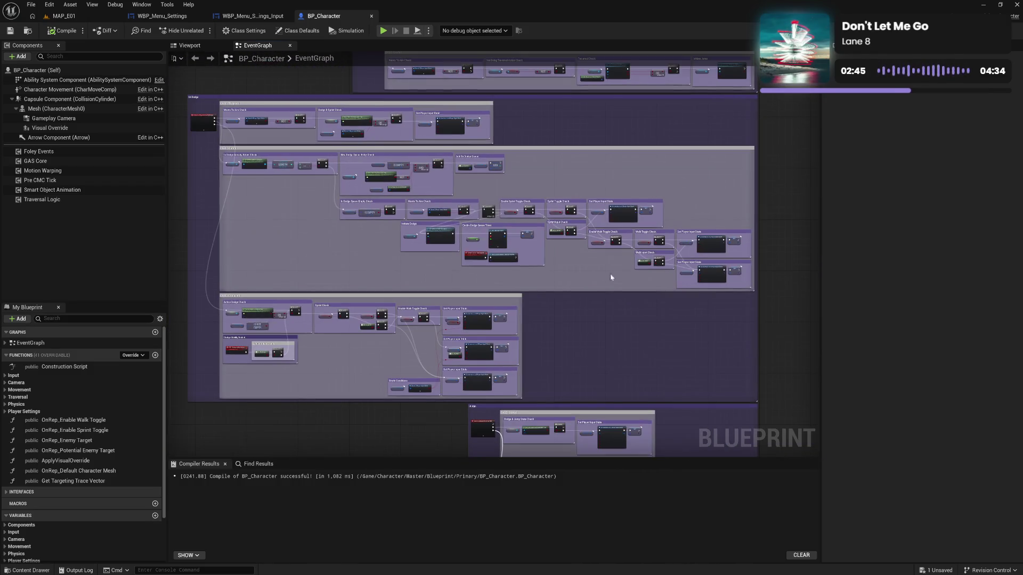
drag(611, 277, 623, 219)
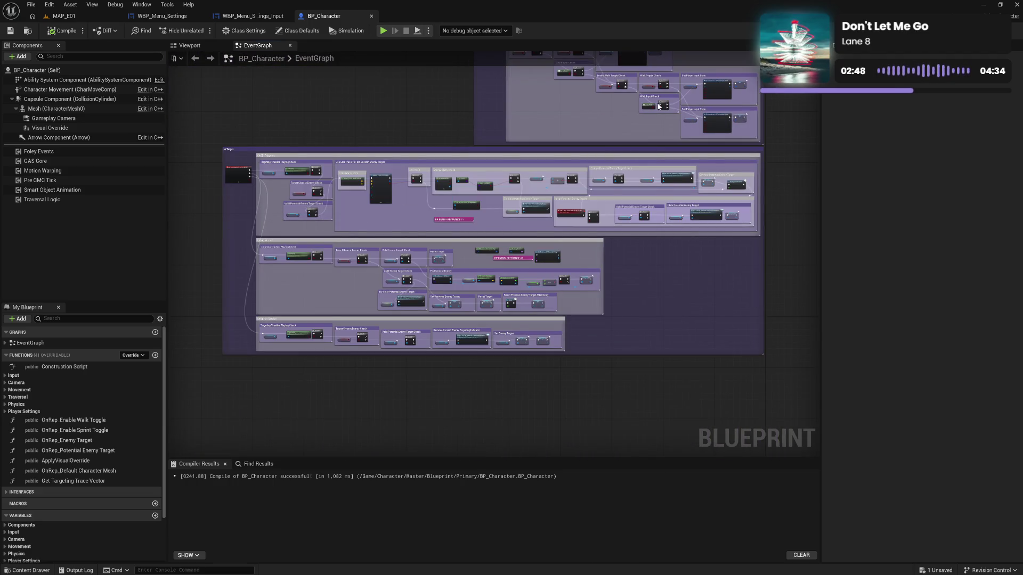
scroll(650, 106, up, 5)
scroll(647, 306, up, 5)
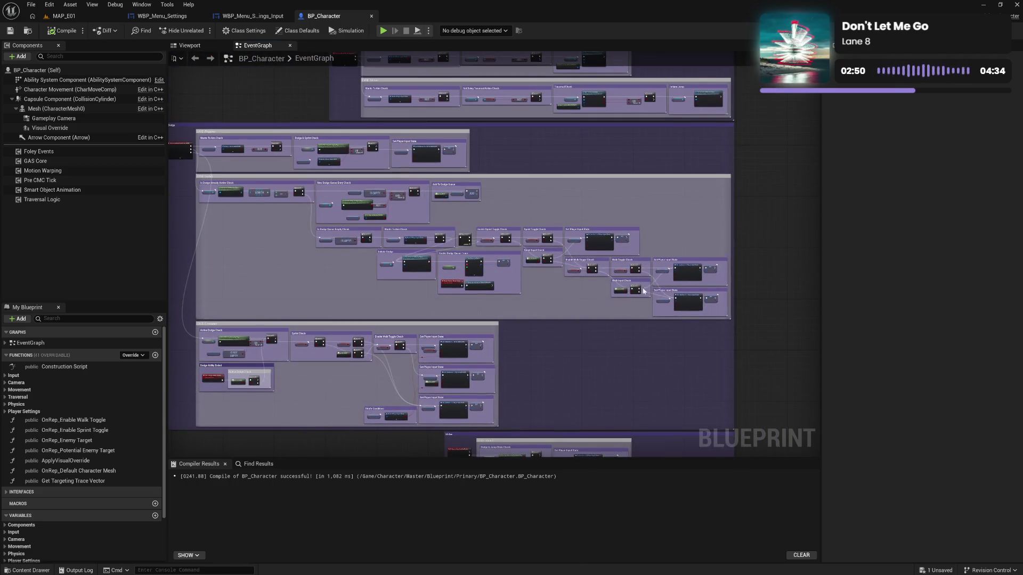
scroll(730, 271, up, 5)
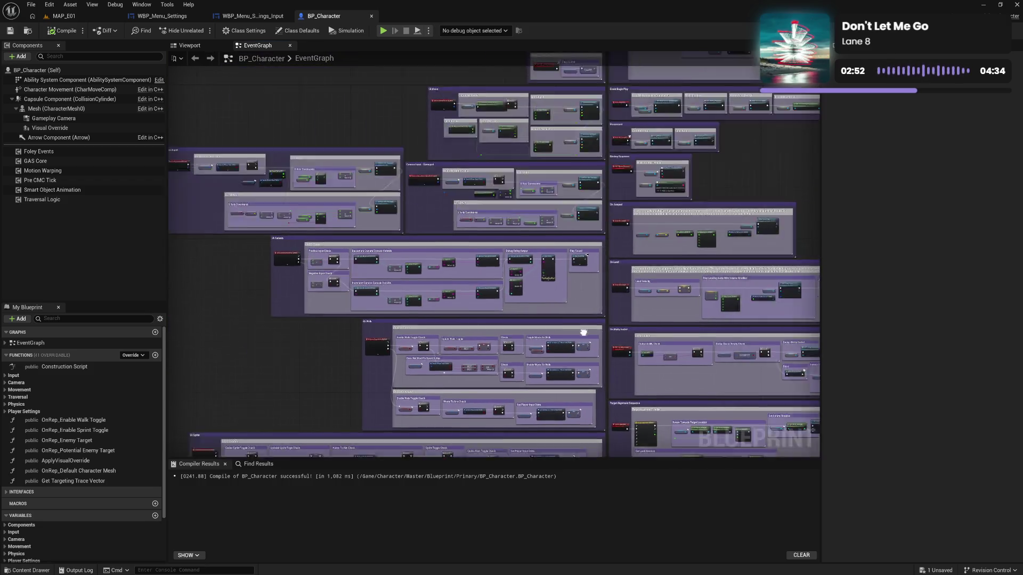
scroll(617, 293, up, 3)
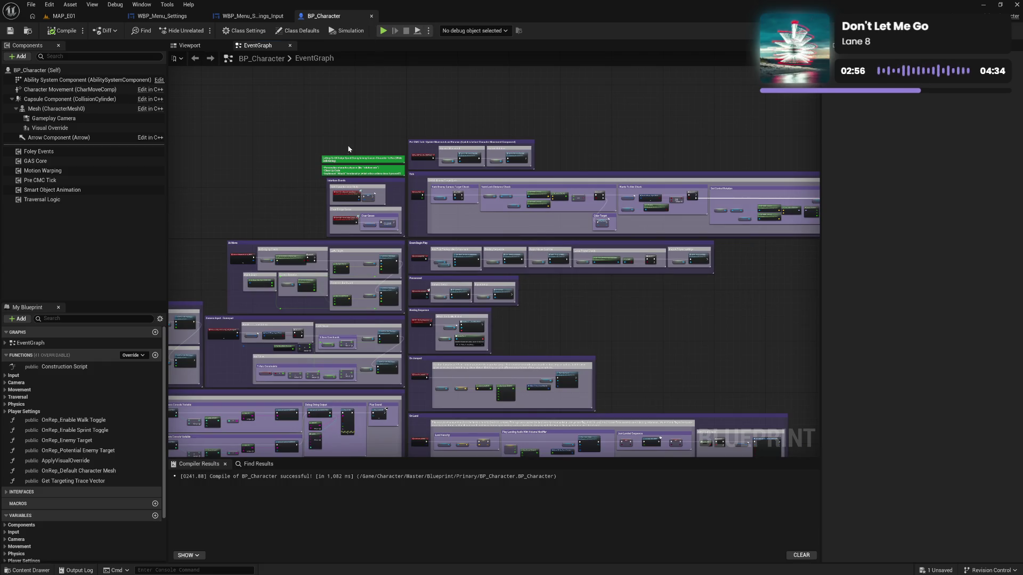
click(371, 16)
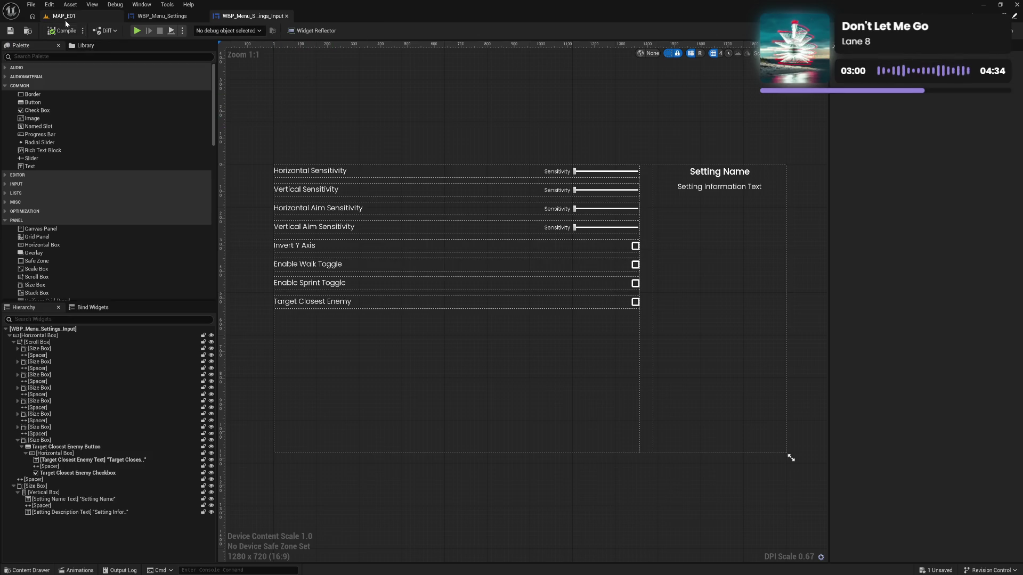
Step: Load the MAP_M01 level from File > Recent Levels
click(61, 16)
click(30, 5)
mouse_move(64, 63)
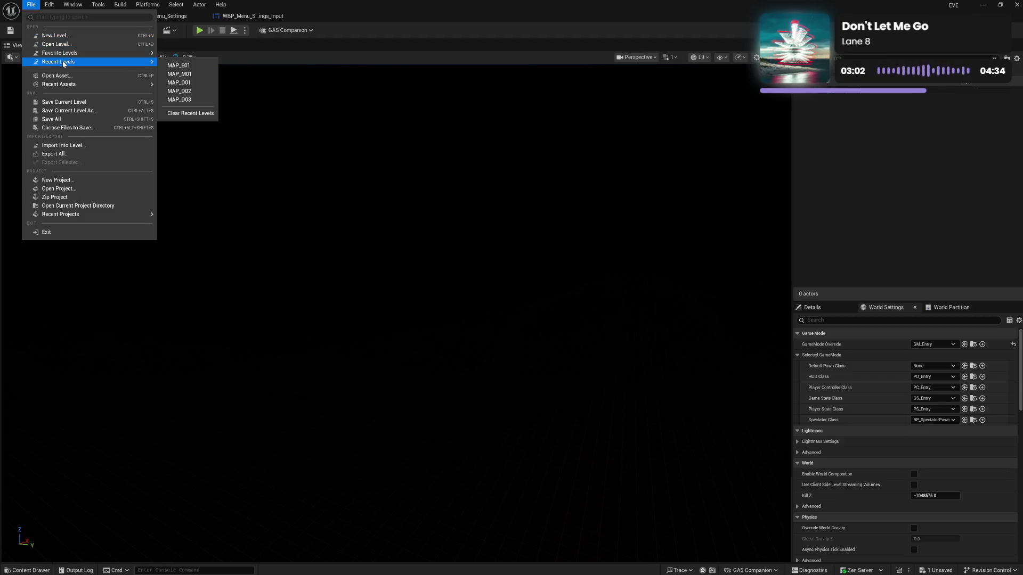
click(181, 74)
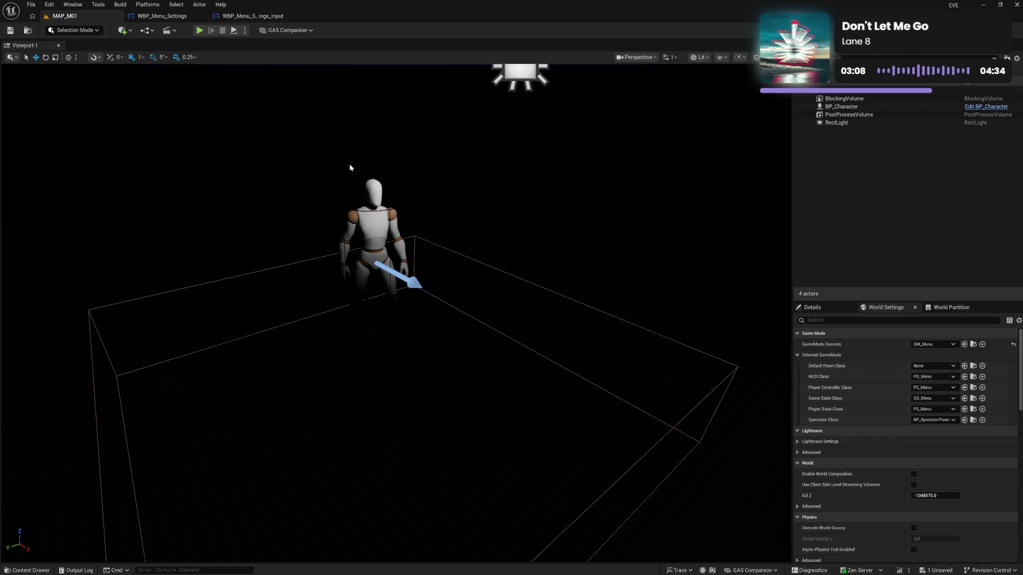
Step: Glance at the settings and input widgets, then play MAP_M01 in the editor
click(172, 17)
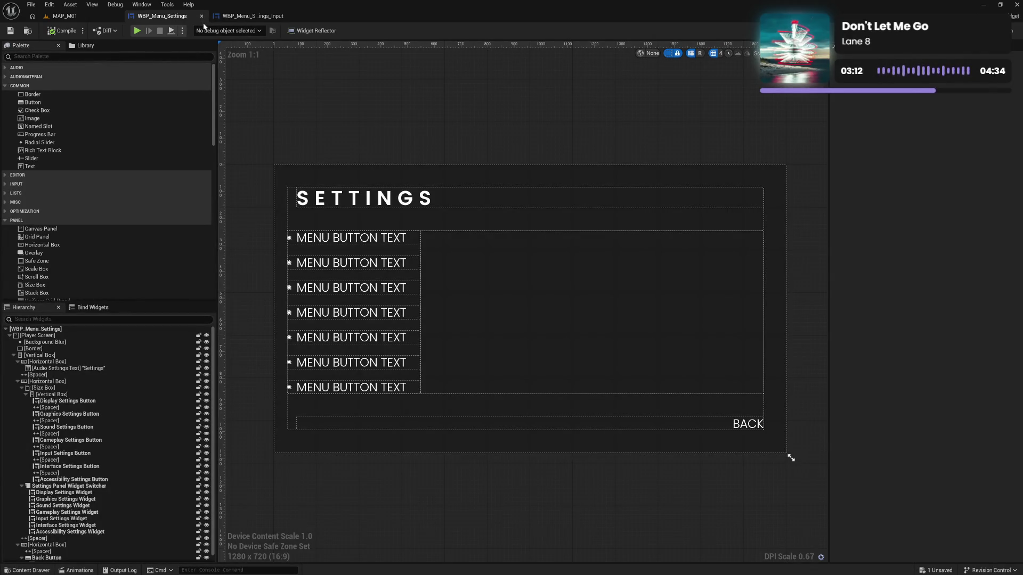
click(260, 19)
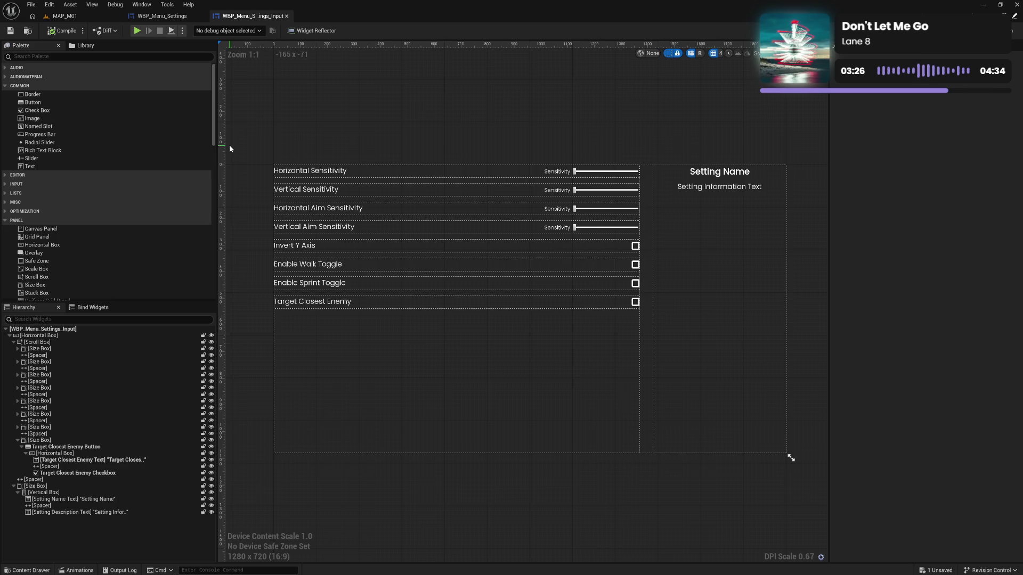
click(64, 16)
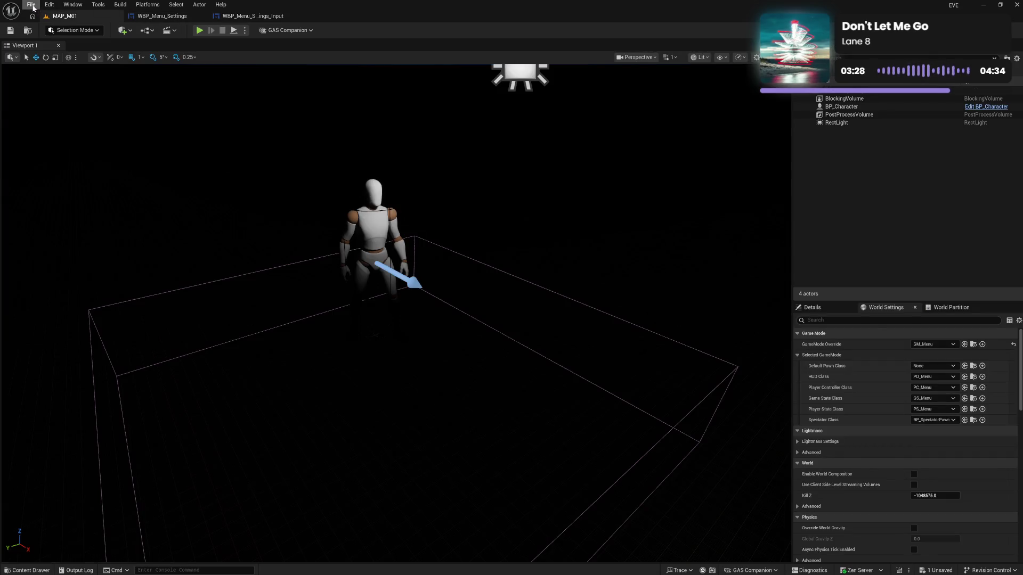
click(176, 16)
click(64, 16)
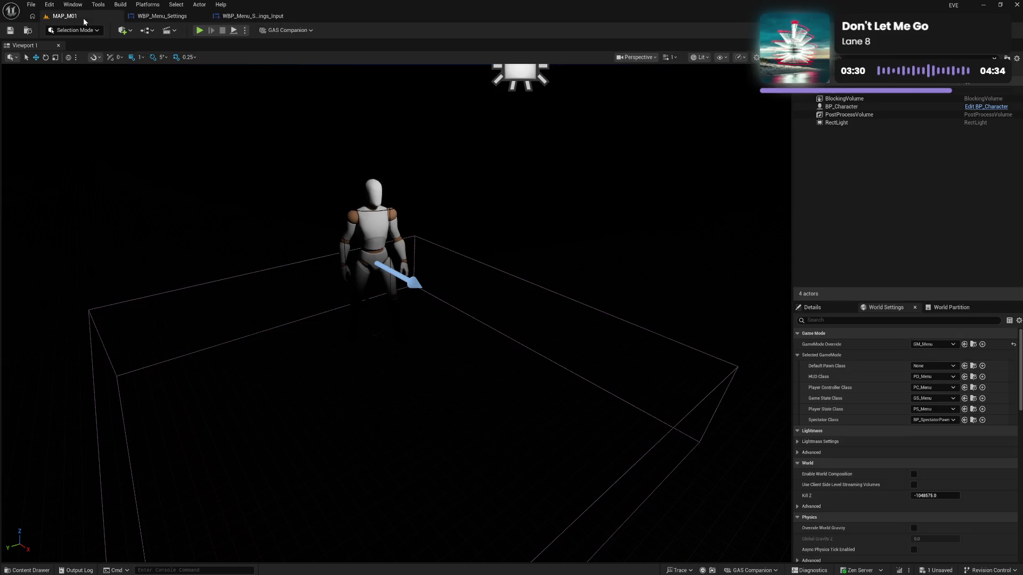
click(202, 32)
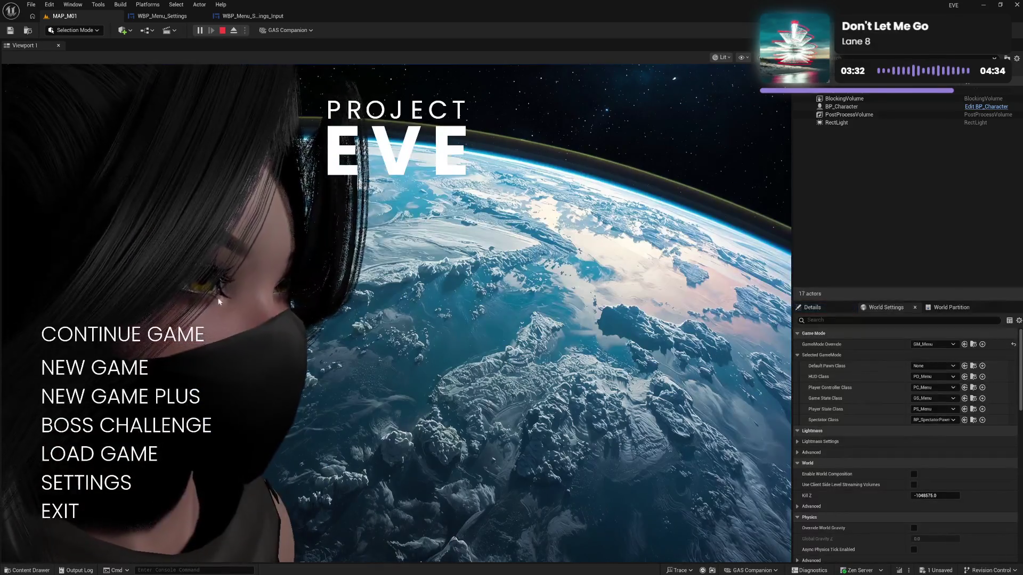
Step: Enter gameplay from the Project EVE main menu, then stop the session with Esc
click(171, 344)
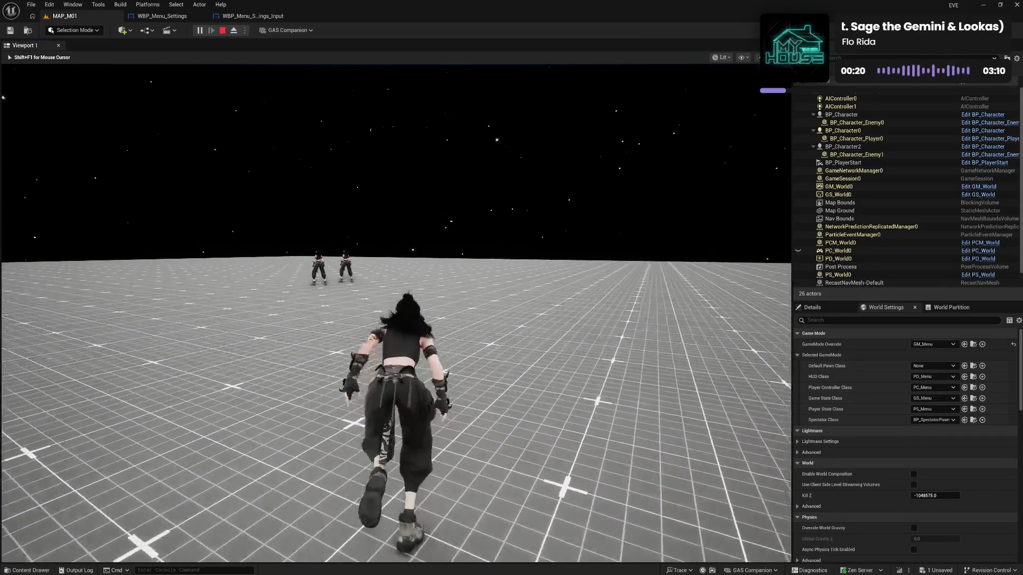
key(Escape)
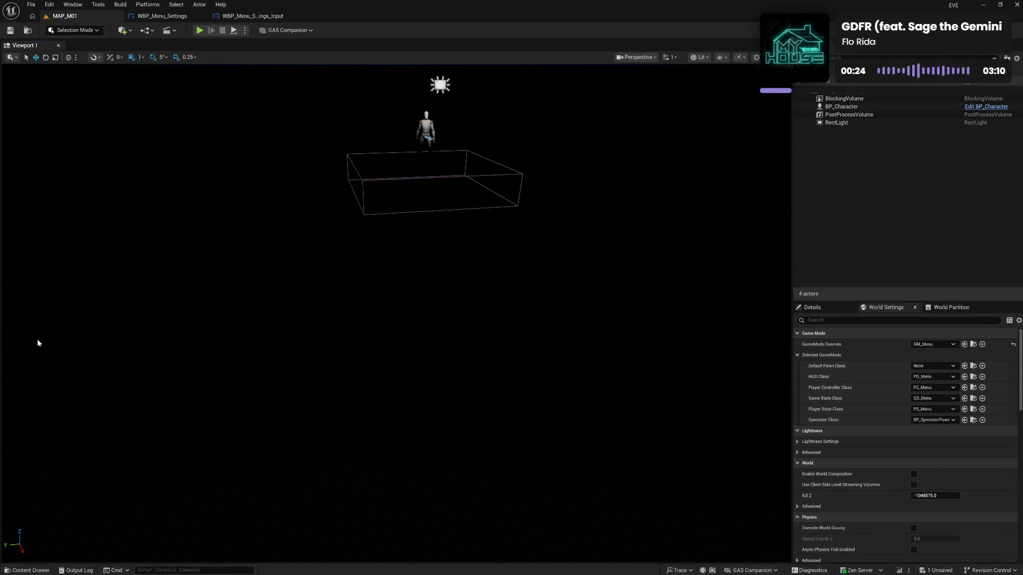
drag(382, 377, 384, 377)
drag(260, 219, 260, 219)
click(157, 16)
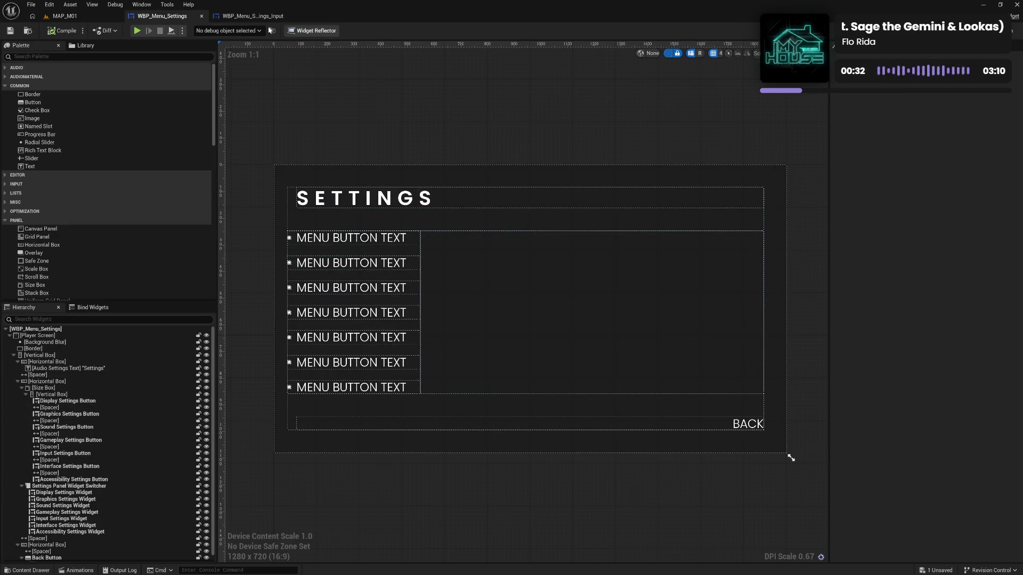
click(250, 16)
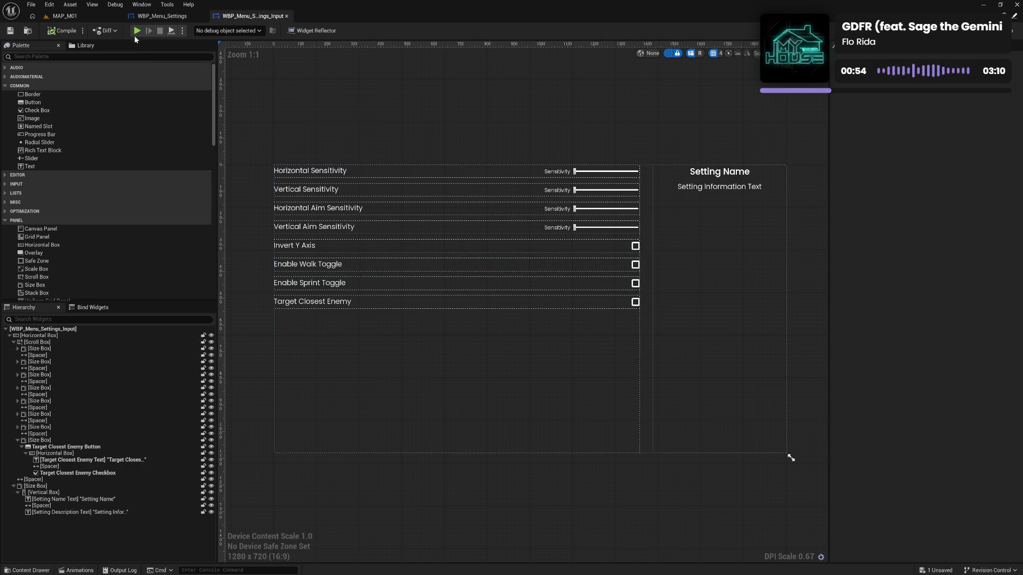
click(59, 17)
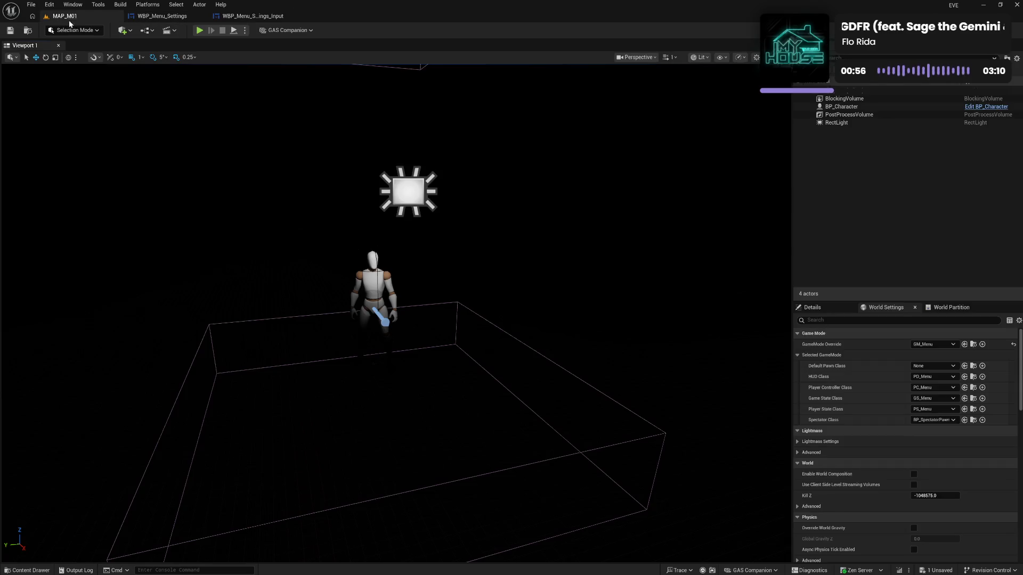
click(200, 31)
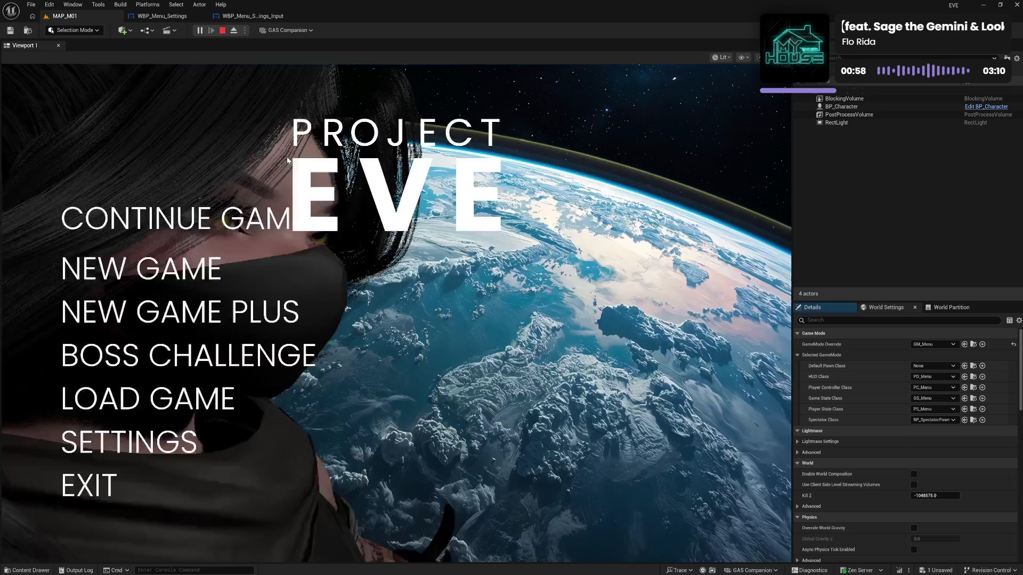
click(107, 481)
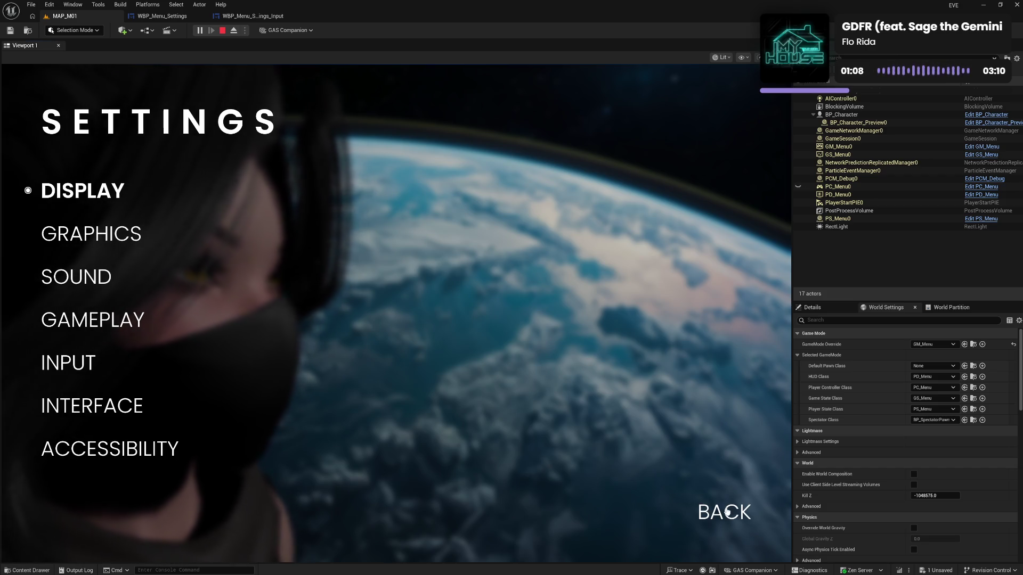
click(712, 513)
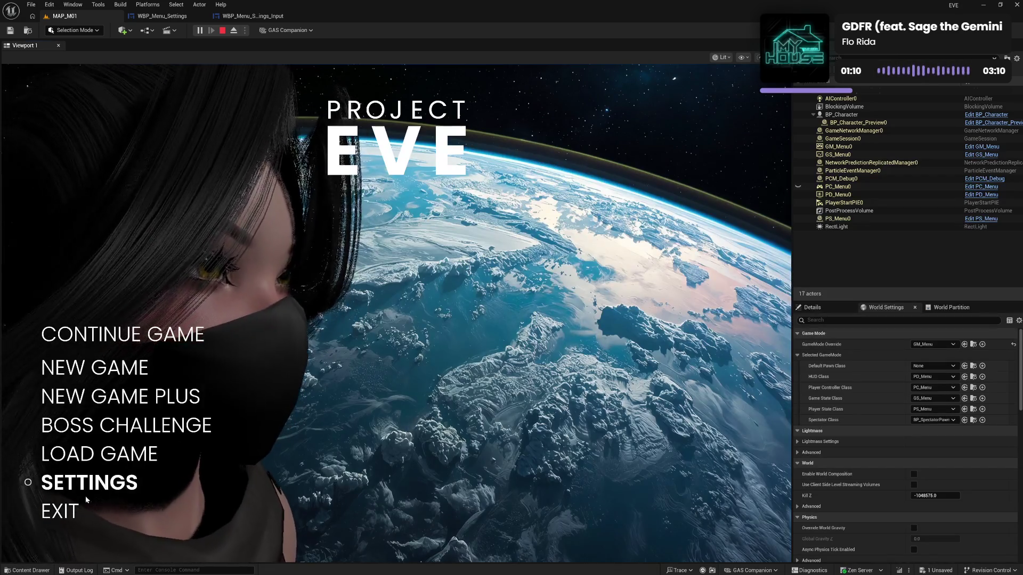
click(70, 512)
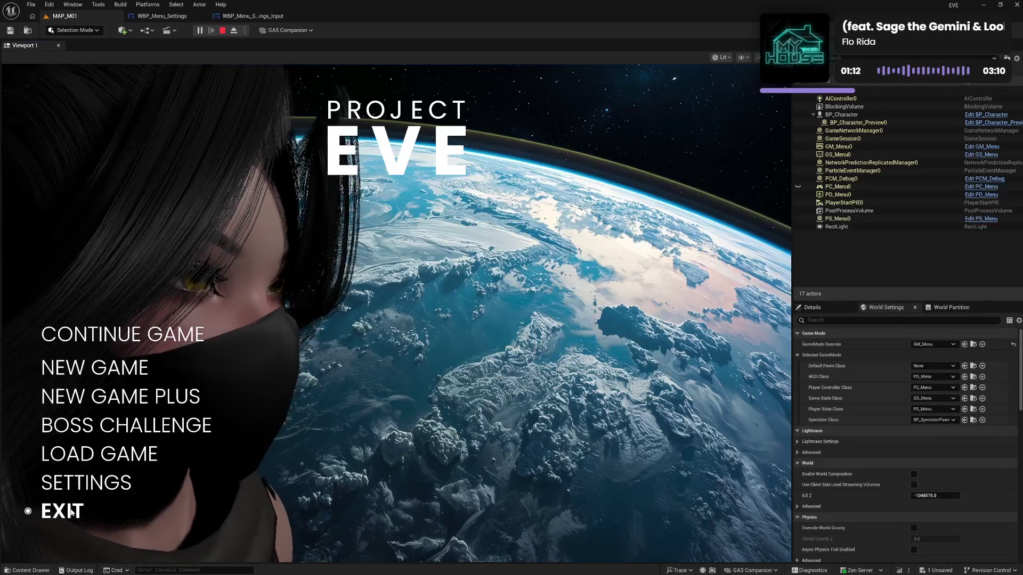
drag(350, 229, 344, 264)
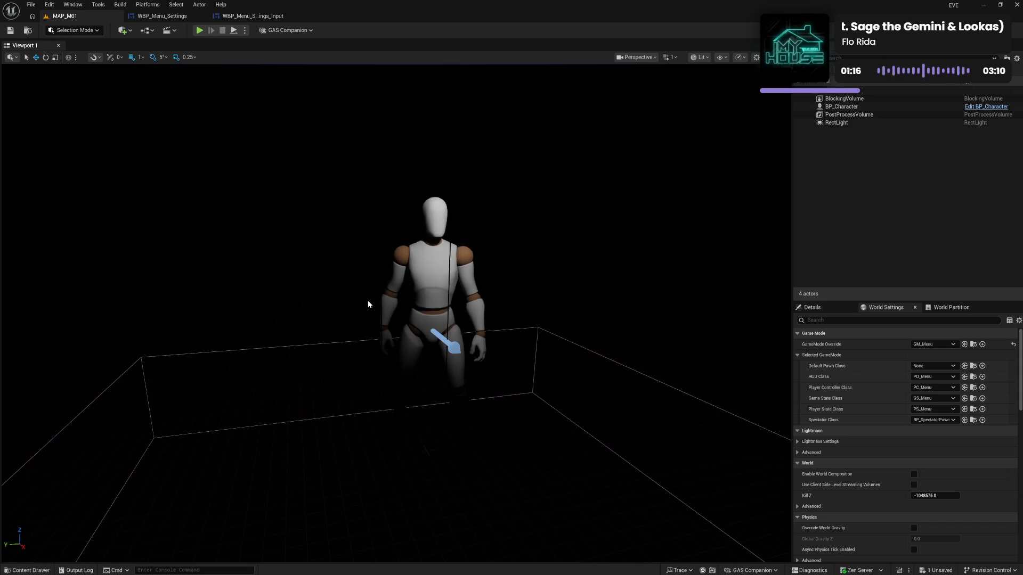
mouse_move(368, 304)
mouse_down()
mouse_move(365, 292)
mouse_move(367, 304)
mouse_up()
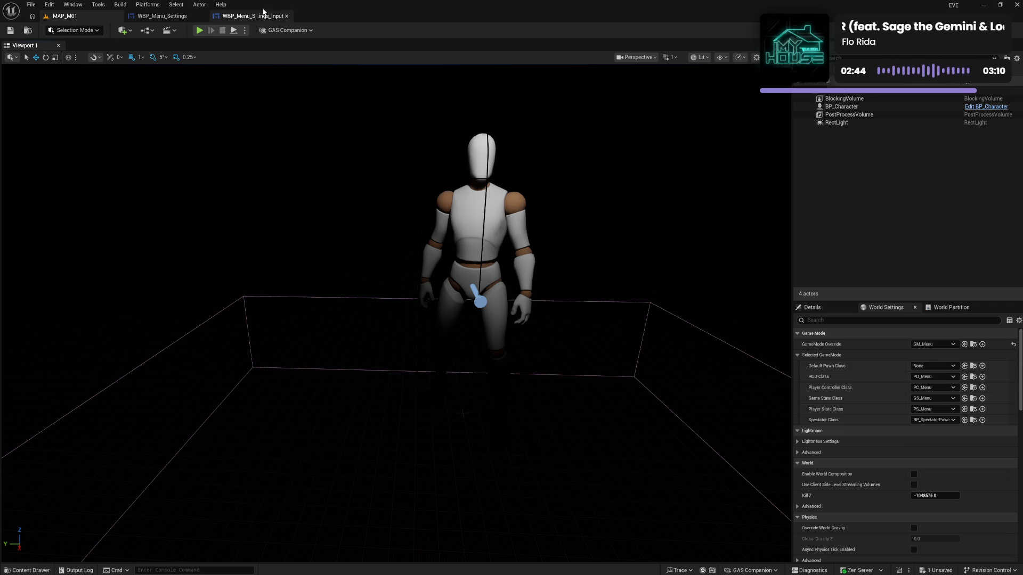
Step: Open WBP_Menu_Settings_Input and switch it to its EventGraph
click(264, 15)
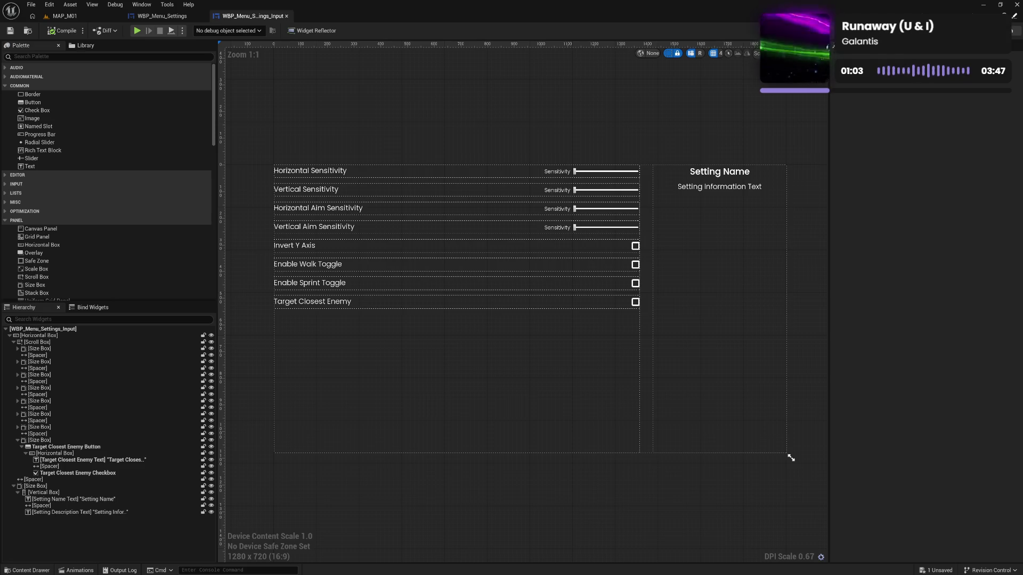
key(ctrl+shift+alt+g)
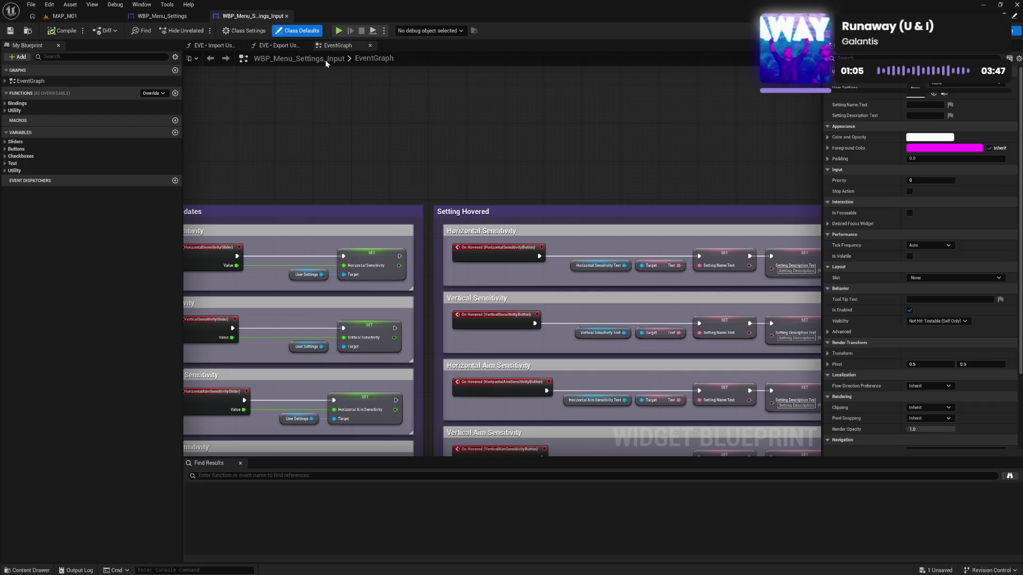
Step: Move the EventGraph tab to the first slot and select the Horizontal Aim Sensitivity setters
drag(336, 46, 200, 45)
scroll(572, 267, down, 4)
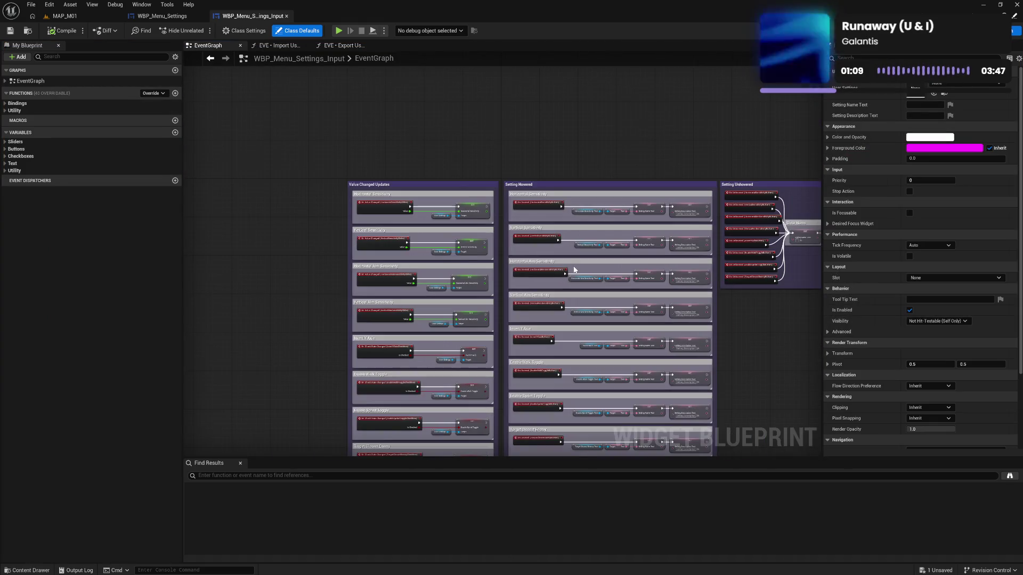
scroll(626, 329, up, 2)
drag(507, 334, 556, 259)
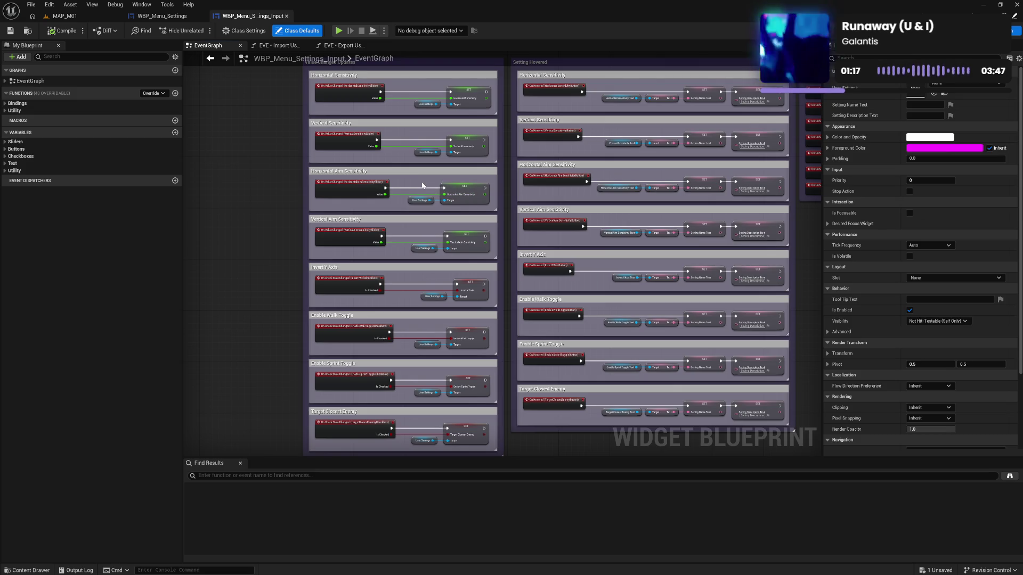
drag(455, 216, 406, 182)
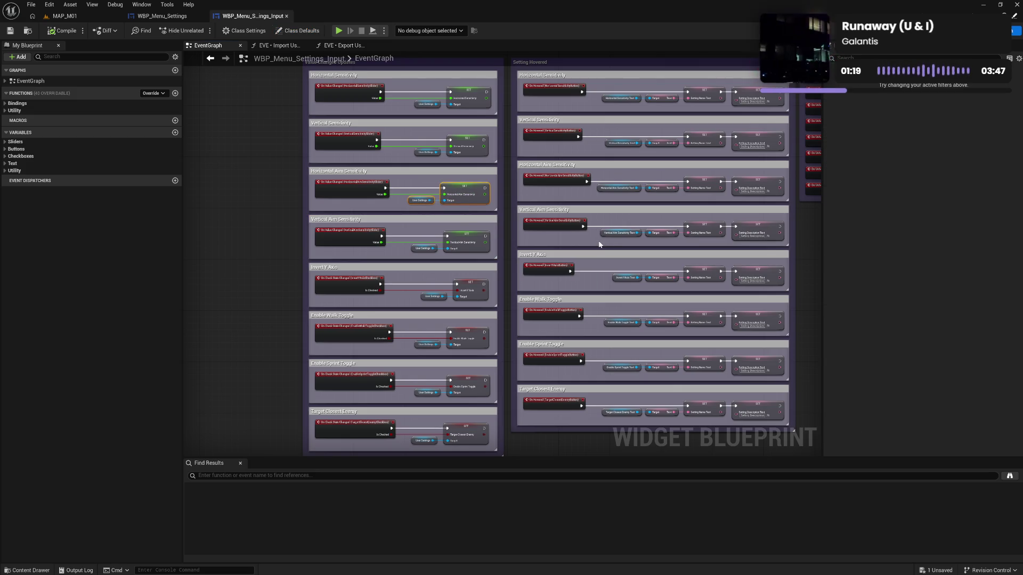
Step: Inspect the Setting Unhovered nodes through Clear Description, then launch the game preview
mouse_move(606, 236)
mouse_down()
mouse_move(529, 208)
mouse_move(323, 231)
mouse_up()
scroll(324, 230, down, 1)
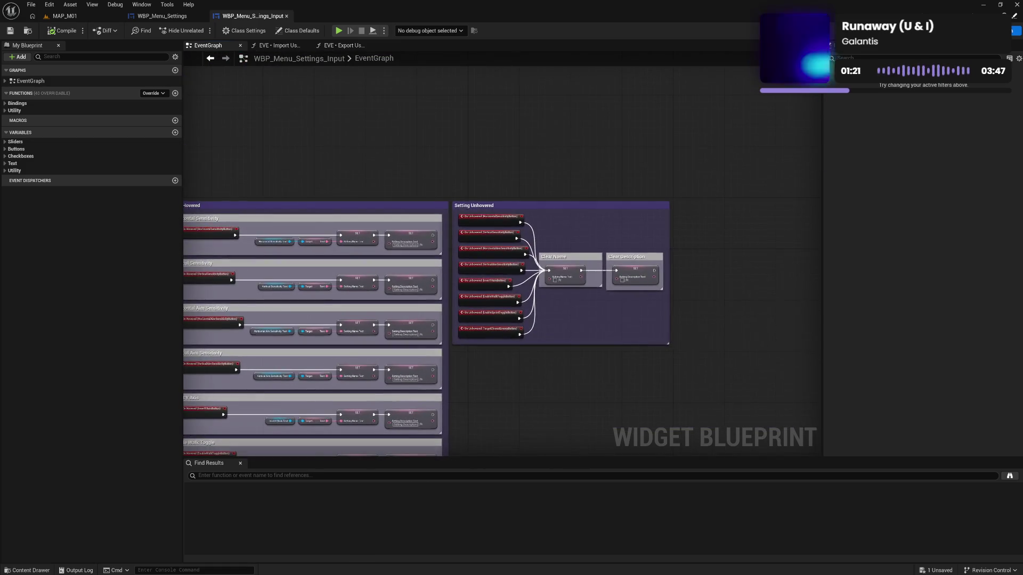
scroll(355, 313, up, 1)
drag(384, 363, 362, 247)
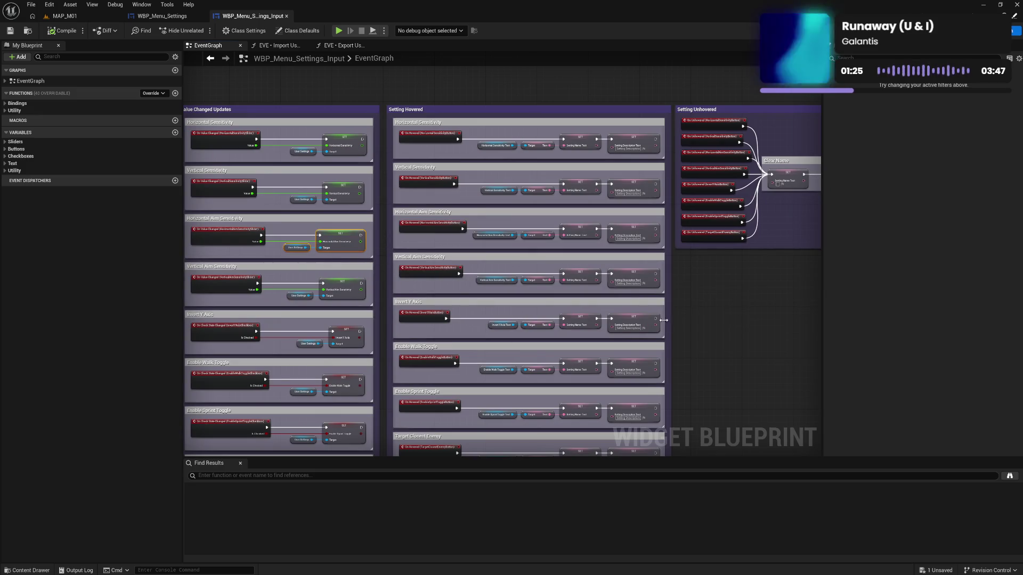
drag(702, 346, 623, 285)
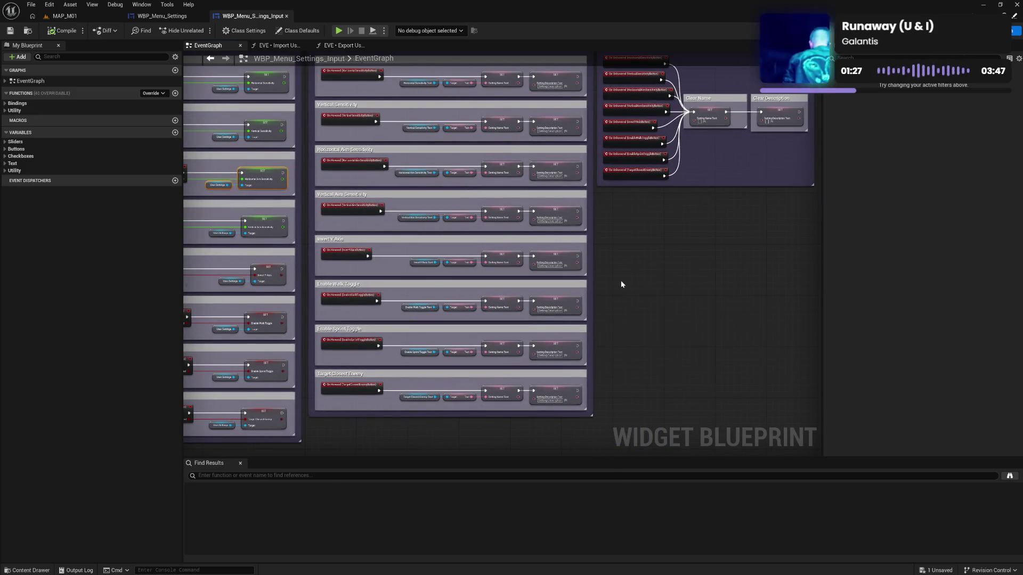
click(618, 274)
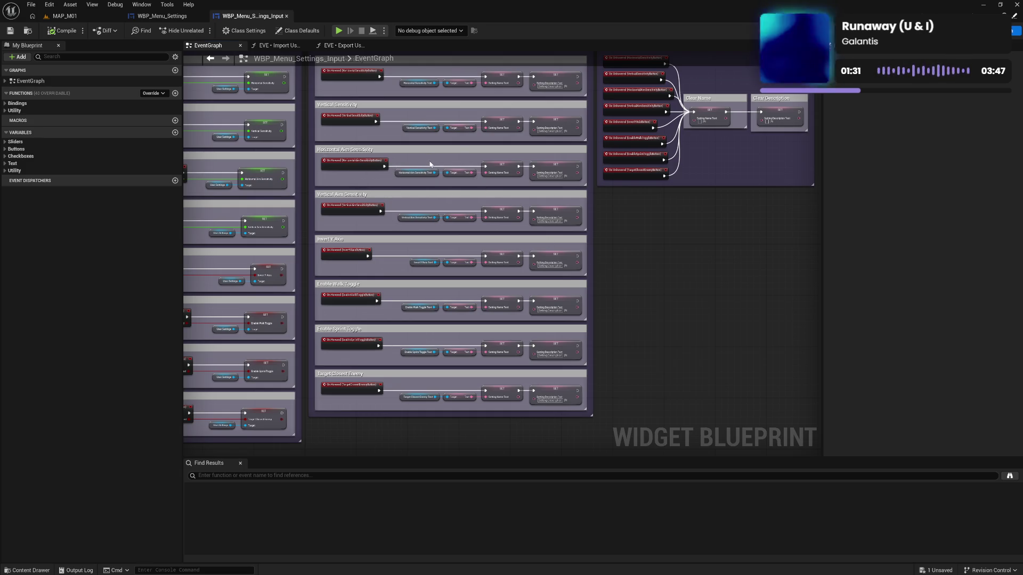
click(338, 30)
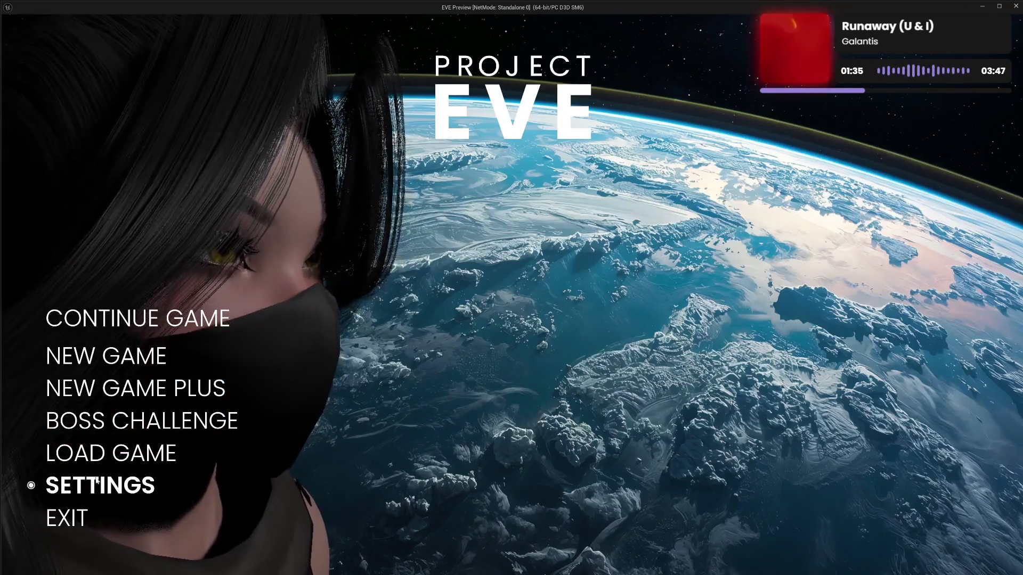
Step: Check the saved sliders and checkboxes under SETTINGS > INPUT, then go back and close the preview
click(93, 484)
click(122, 341)
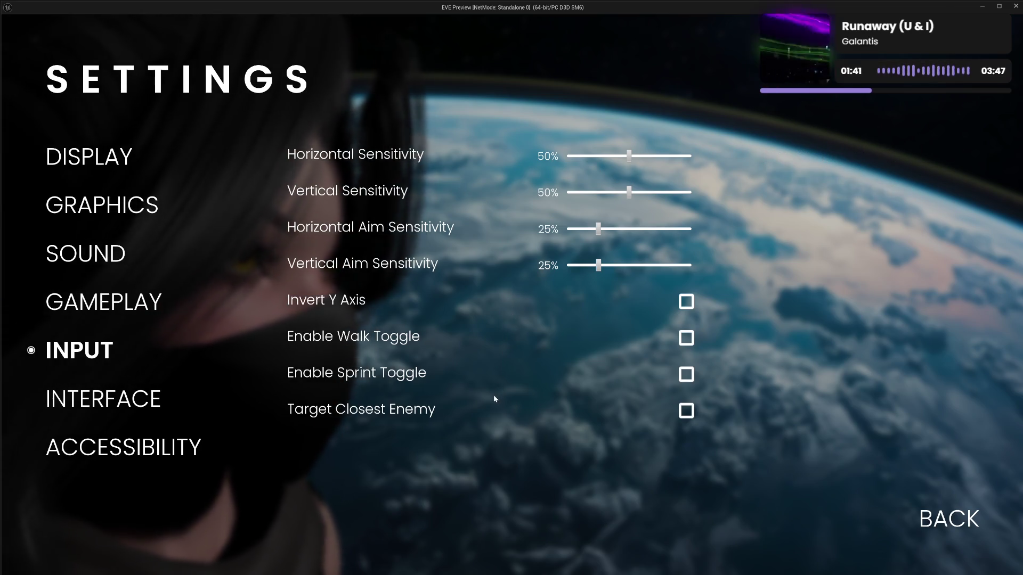
click(948, 519)
click(59, 518)
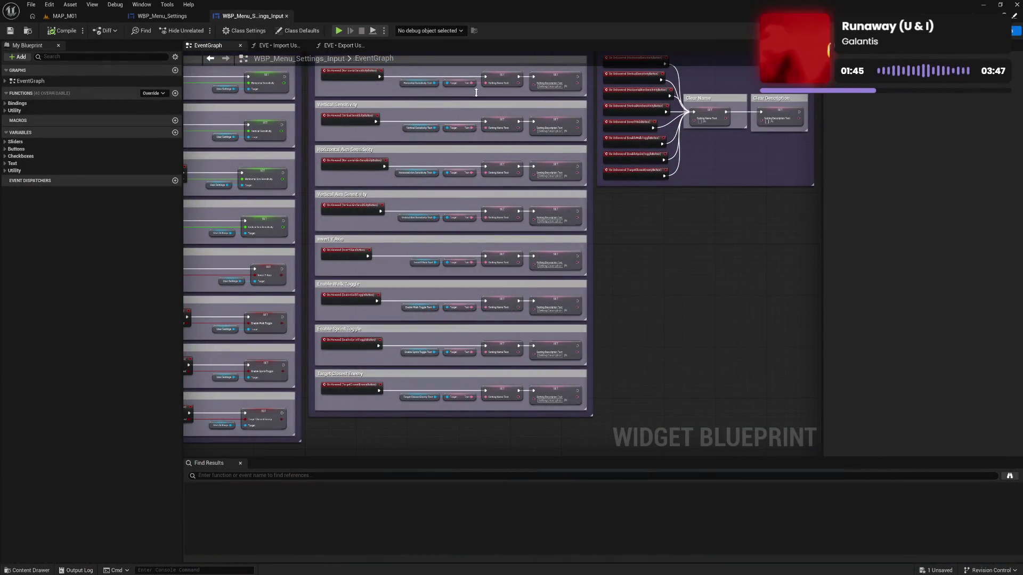
Step: Frame the Setting Hovered and Unhovered groups, then switch to the EVE Import User Settings graph
drag(714, 254, 573, 400)
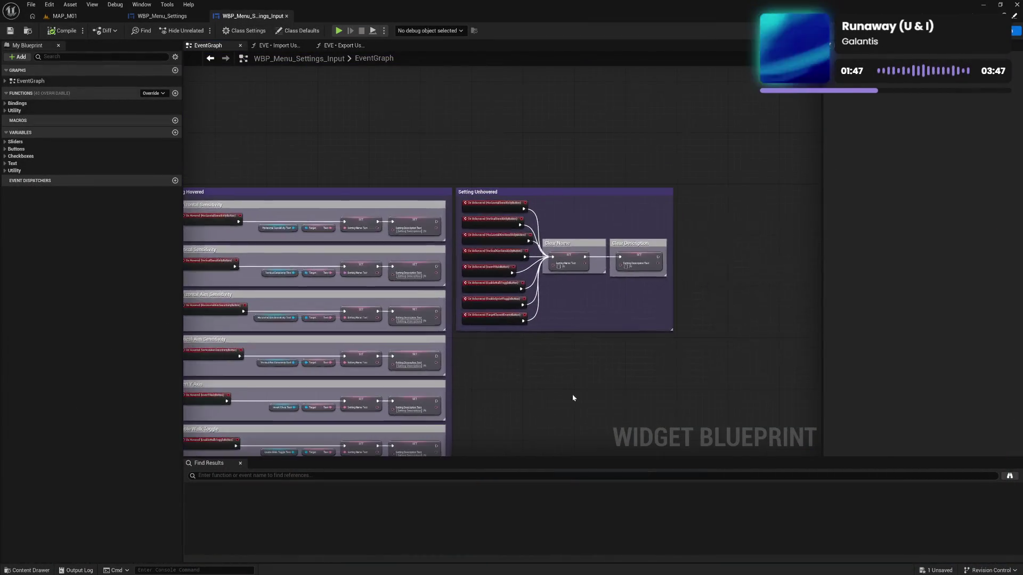
mouse_move(523, 171)
mouse_down()
mouse_move(618, 367)
mouse_move(733, 393)
mouse_up()
click(609, 398)
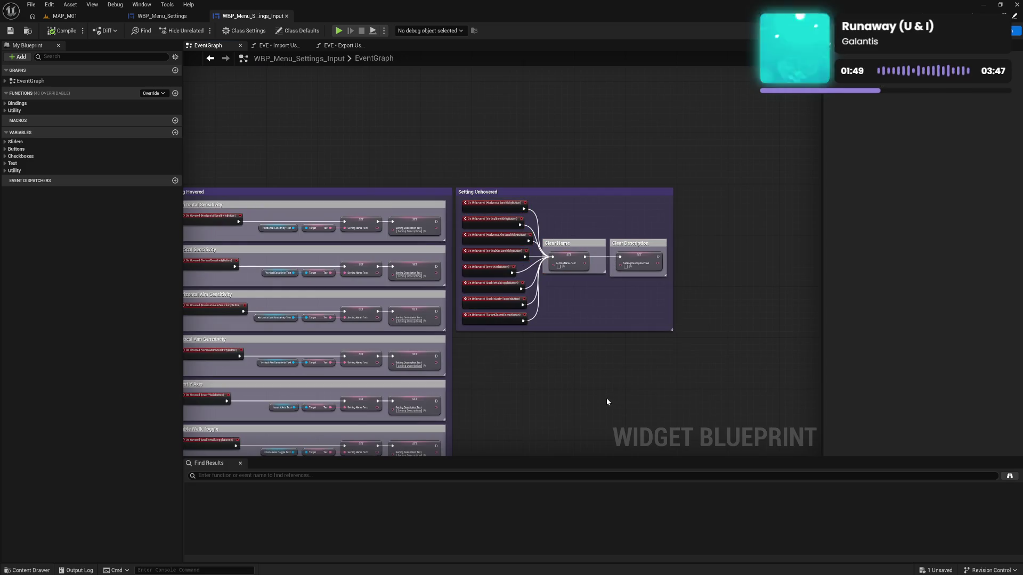
drag(533, 391, 693, 369)
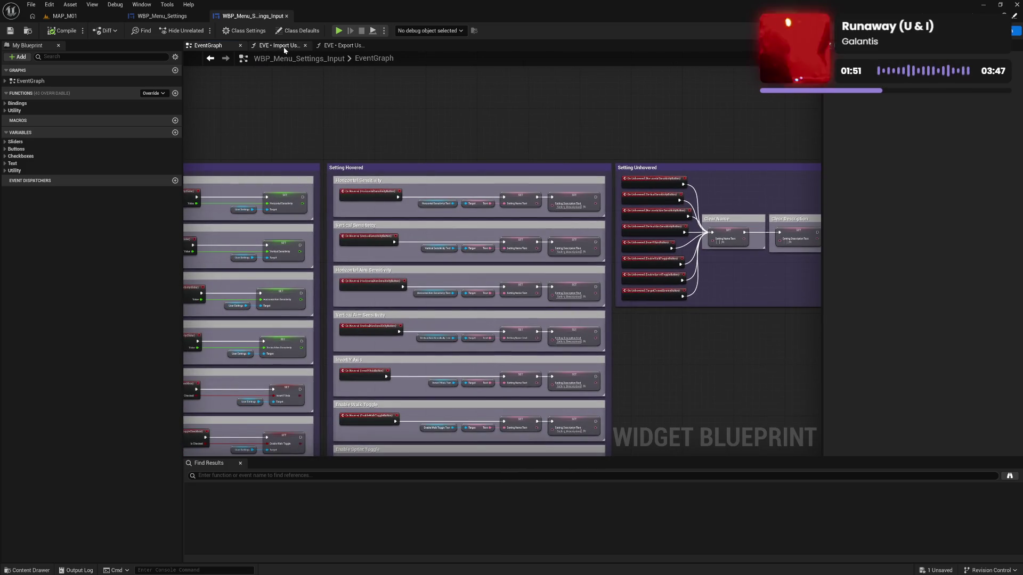
click(283, 47)
click(333, 45)
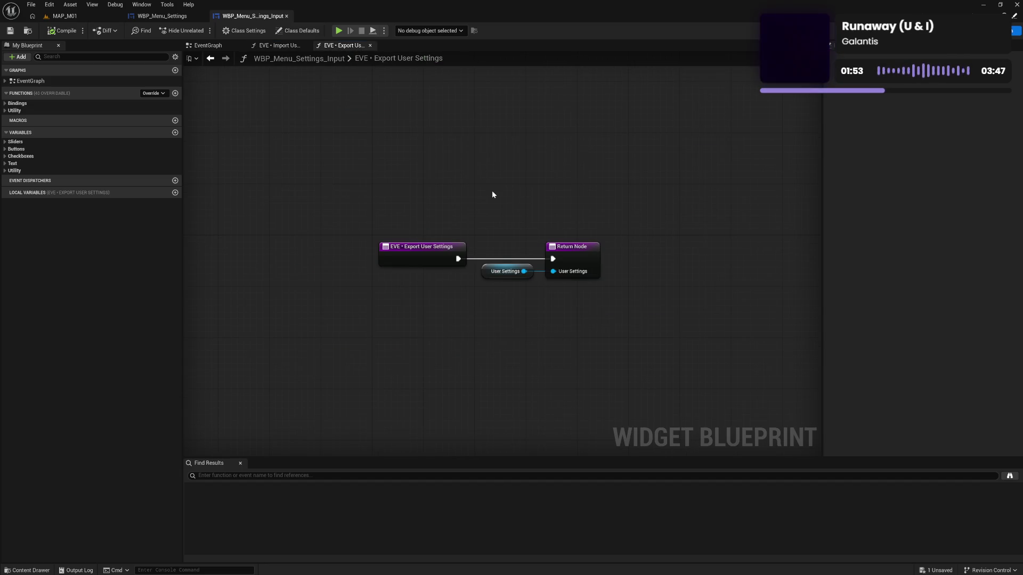
click(278, 45)
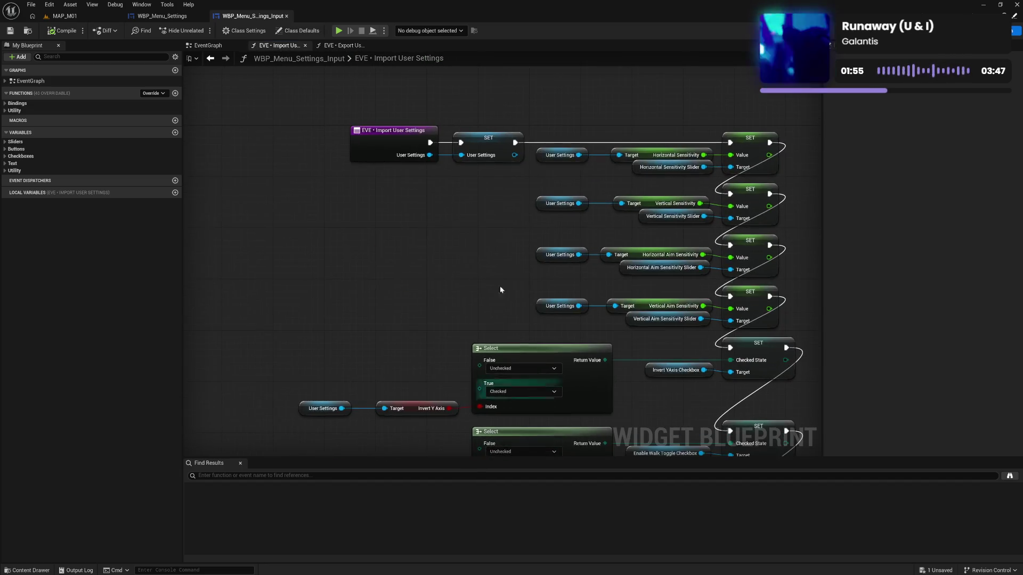
Step: Pan down the Import User Settings graph to the lower Select and SET nodes
mouse_move(465, 443)
mouse_down()
mouse_move(413, 326)
mouse_move(394, 251)
mouse_up()
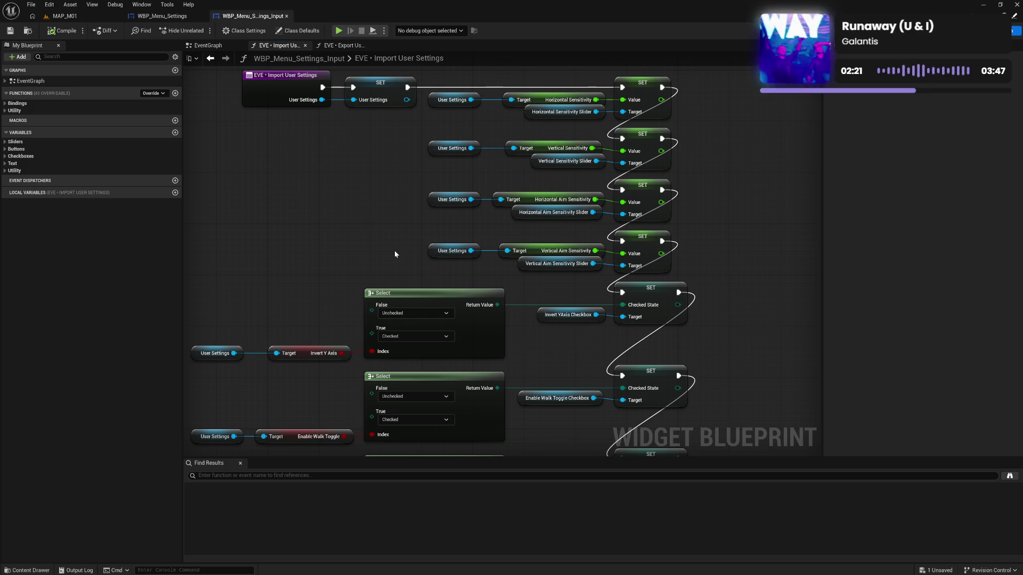
drag(351, 145, 407, 239)
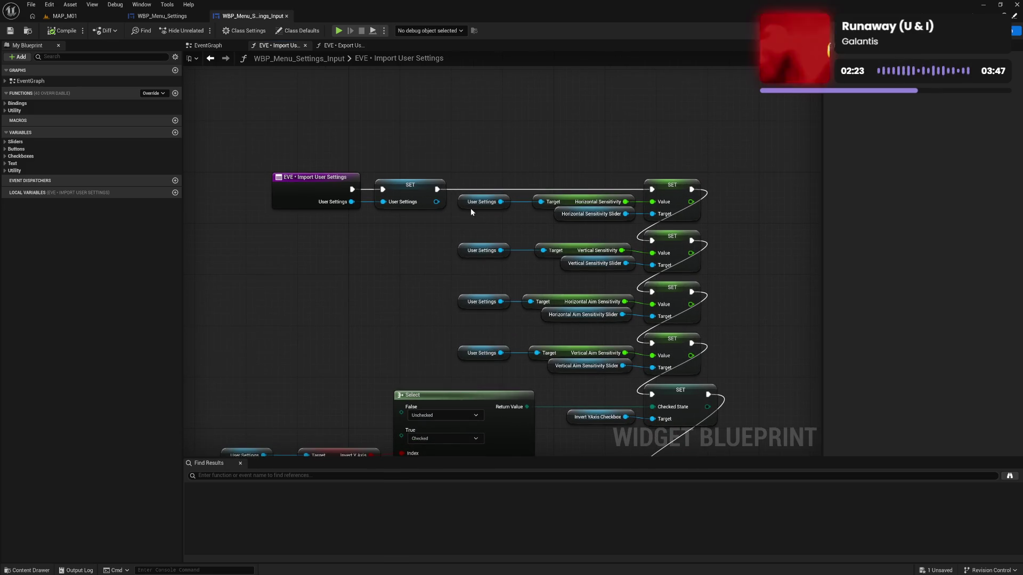
drag(465, 200, 642, 370)
click(784, 340)
drag(760, 372, 734, 291)
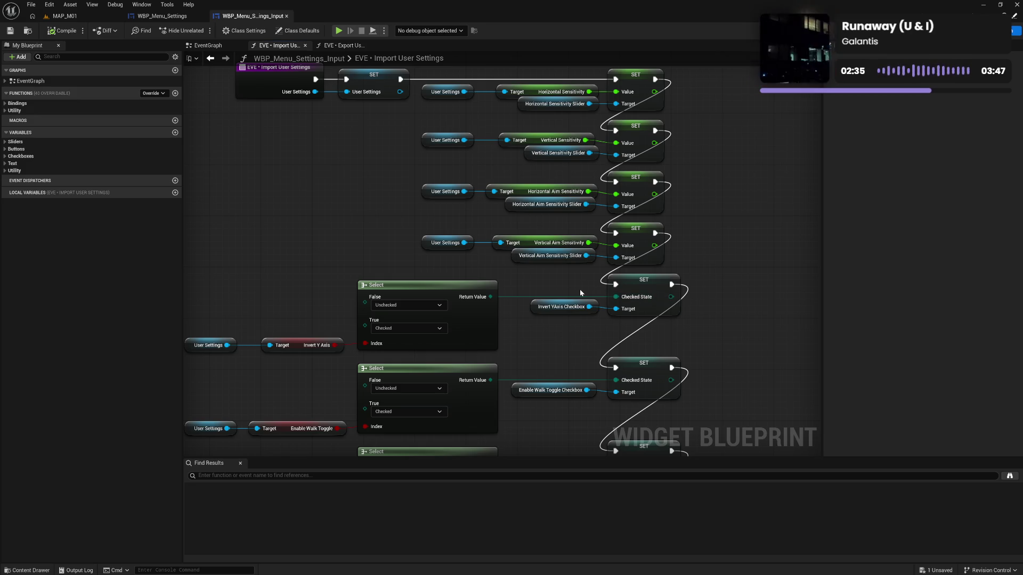
Step: Straighten the Invert Y Axis chain's wires with Q and launch the game to test
drag(580, 293, 631, 331)
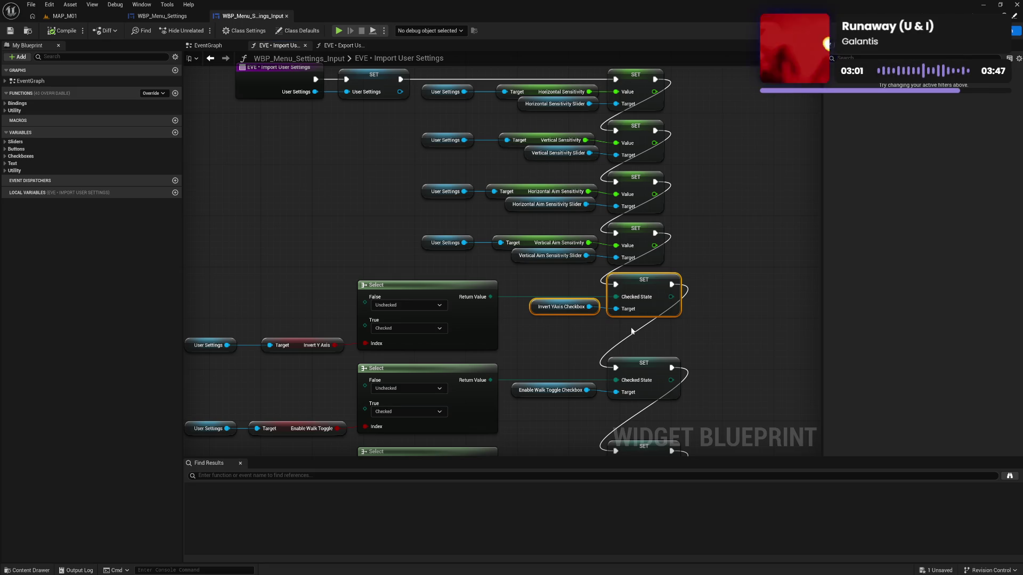
click(546, 348)
mouse_move(242, 298)
mouse_down()
mouse_move(544, 346)
mouse_move(673, 353)
mouse_up()
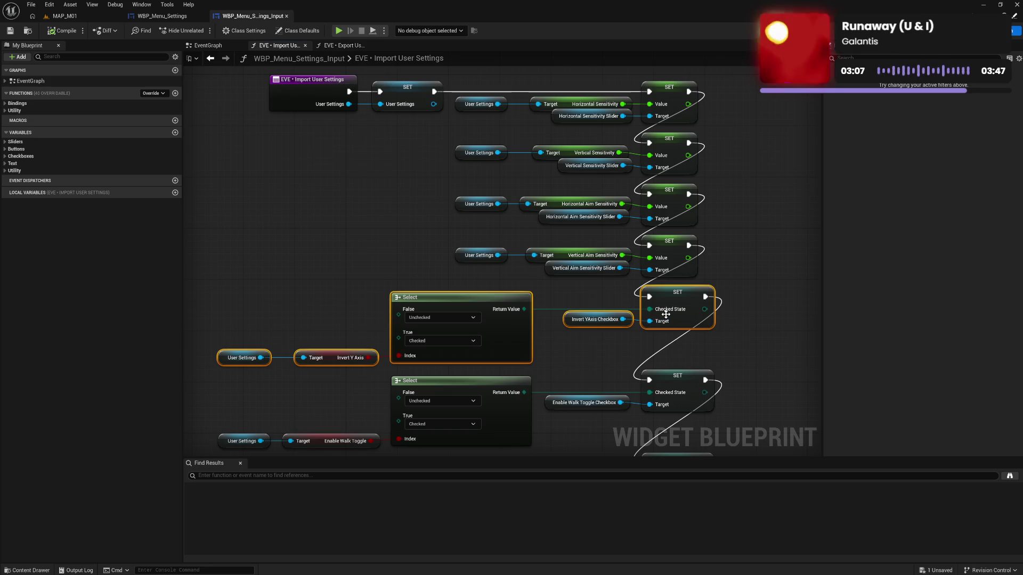
key(q)
key(q)
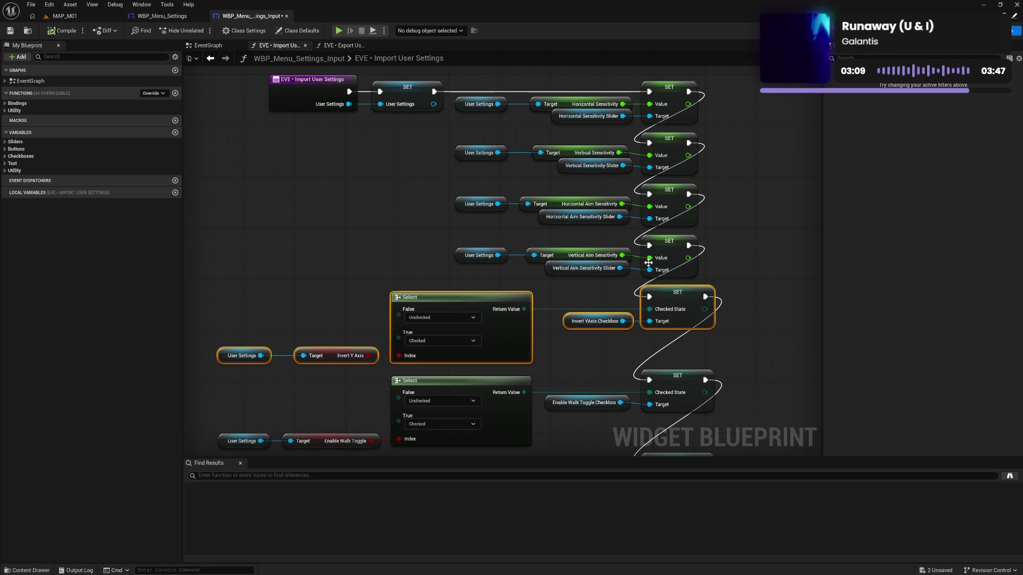
click(340, 31)
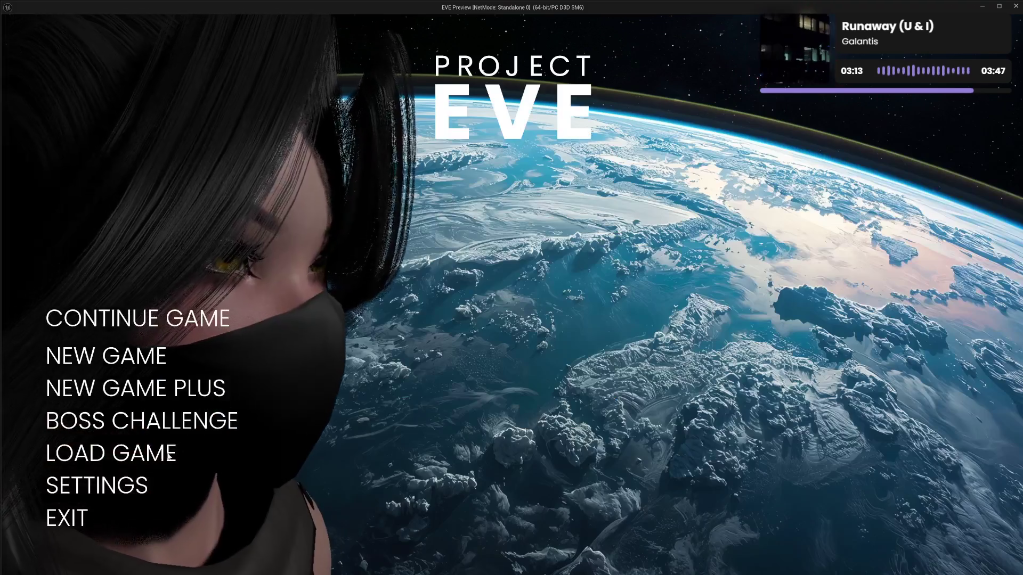
click(111, 486)
click(80, 350)
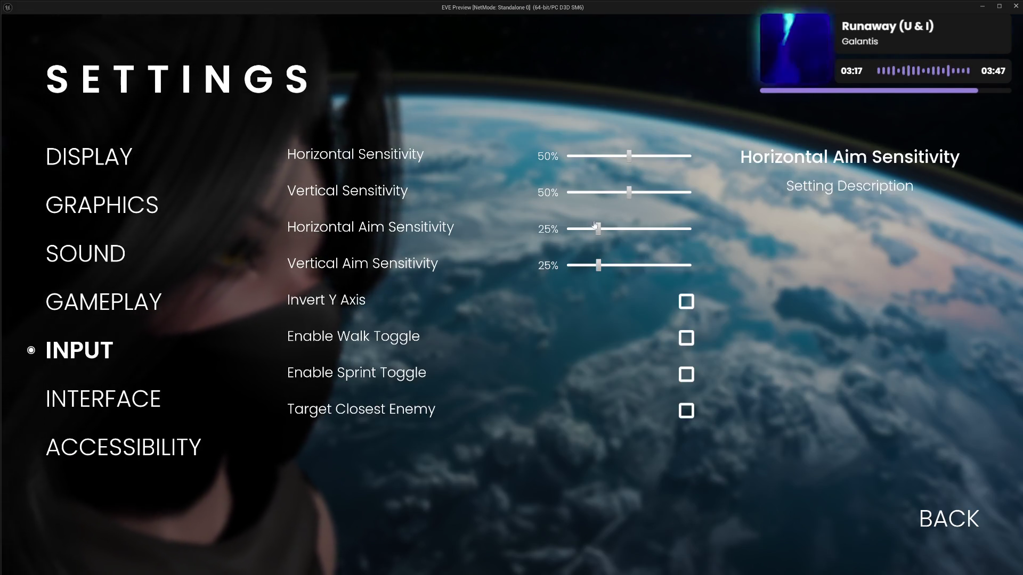
click(927, 517)
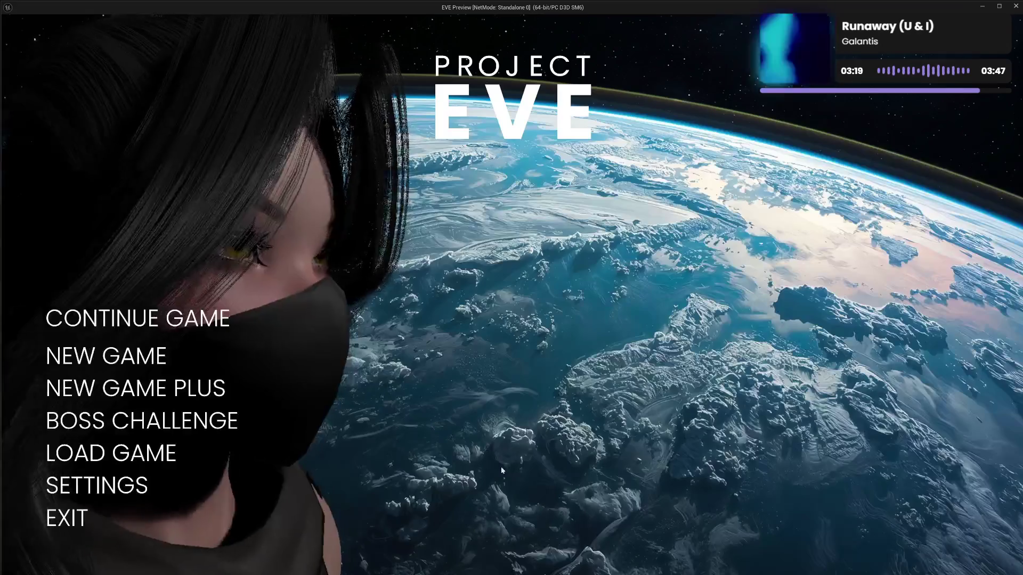
click(78, 521)
click(339, 31)
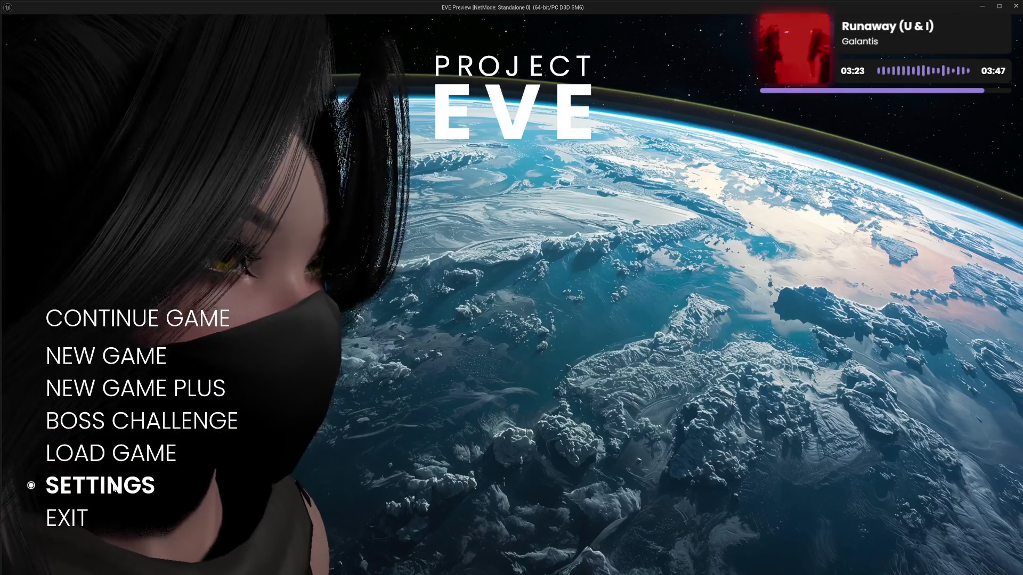
click(127, 483)
click(105, 350)
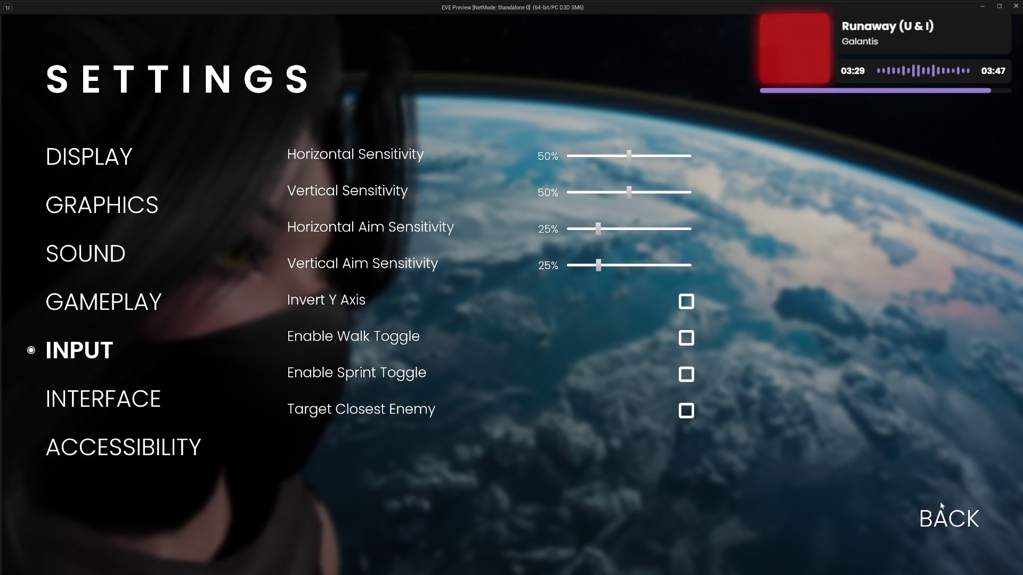
click(943, 516)
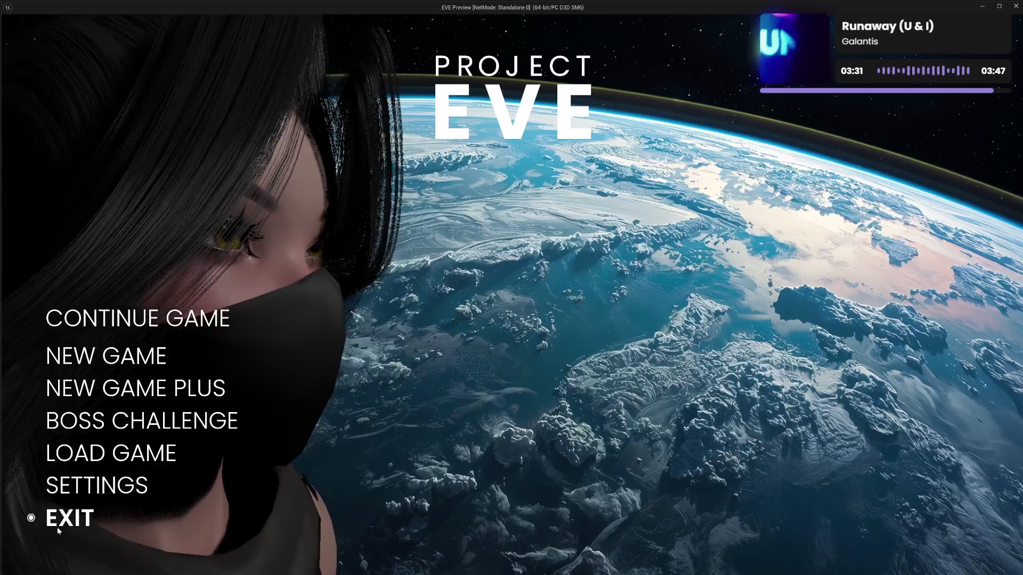
click(84, 510)
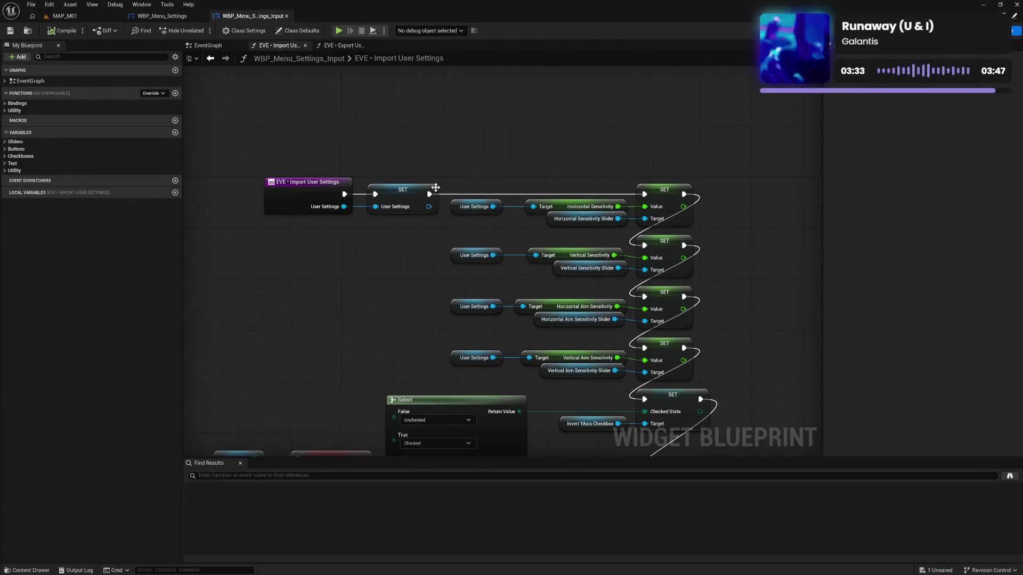
Step: Select the Horizontal Sensitivity node chain, then Alt+Tab to the YouTube tutorial
drag(493, 179, 668, 226)
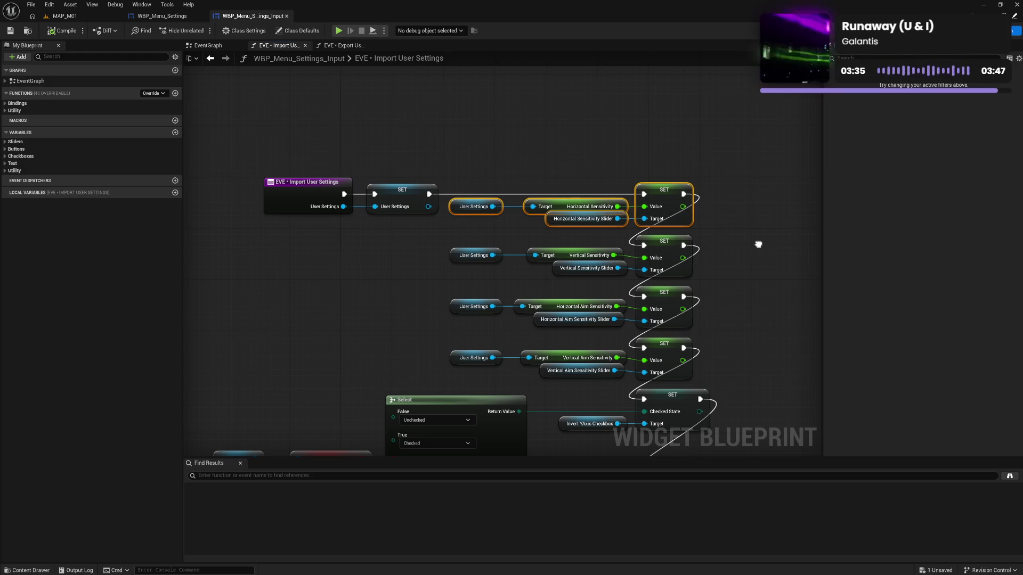
drag(759, 247, 727, 283)
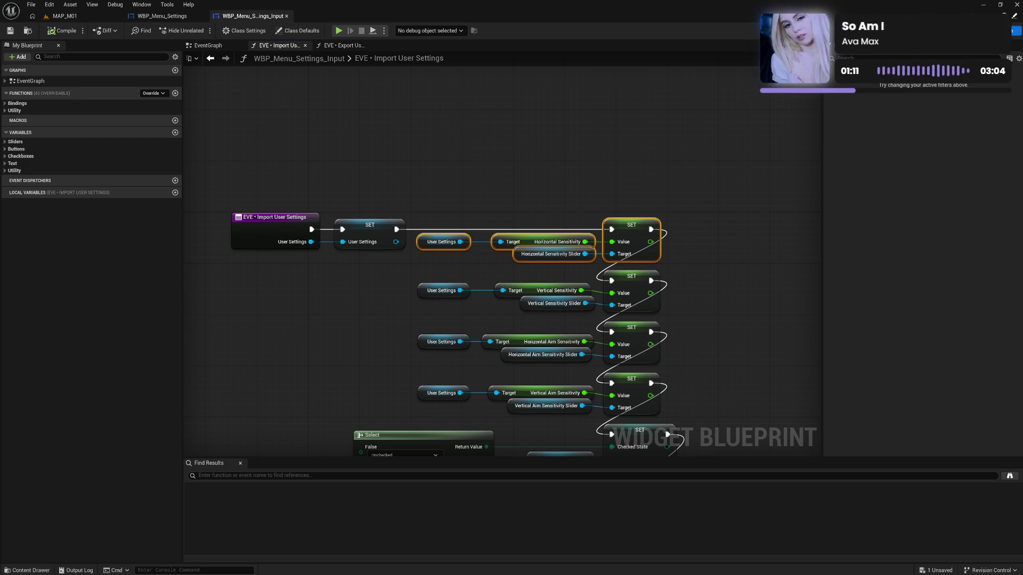
key(alt+Tab)
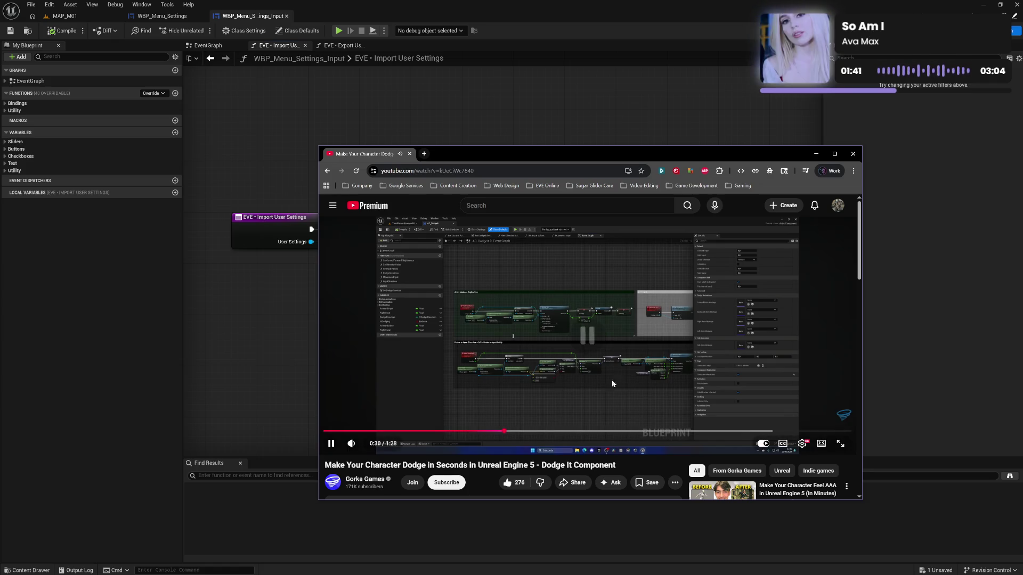
Step: Pause the tutorial, go full screen, and set quality to 1080p60
click(577, 367)
click(841, 444)
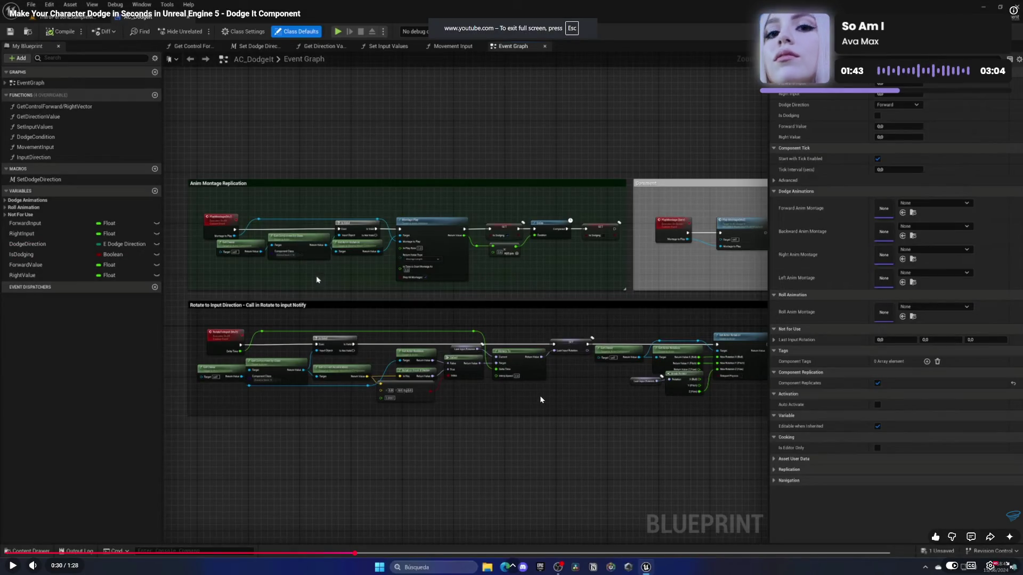
click(990, 567)
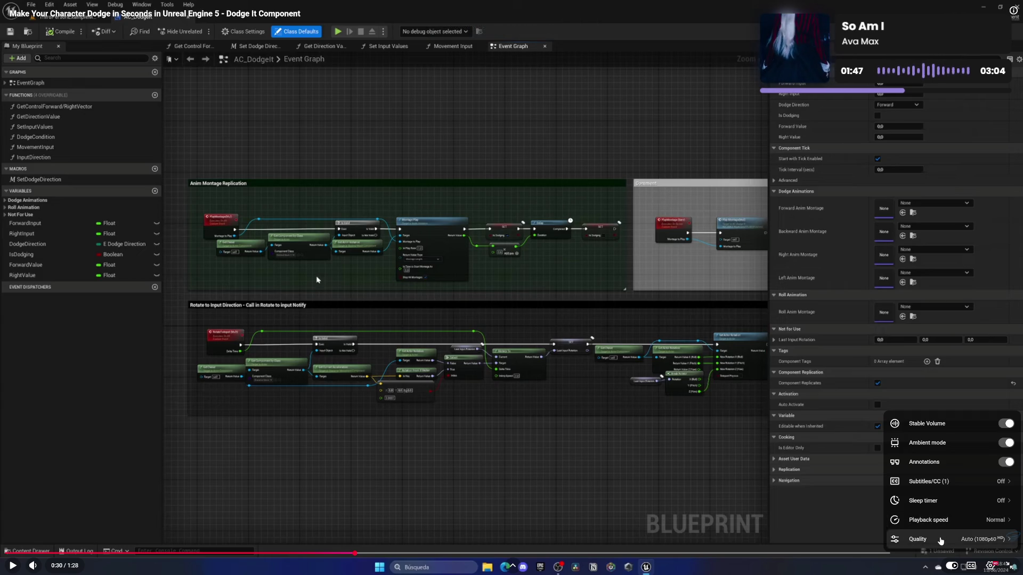
click(941, 539)
click(938, 421)
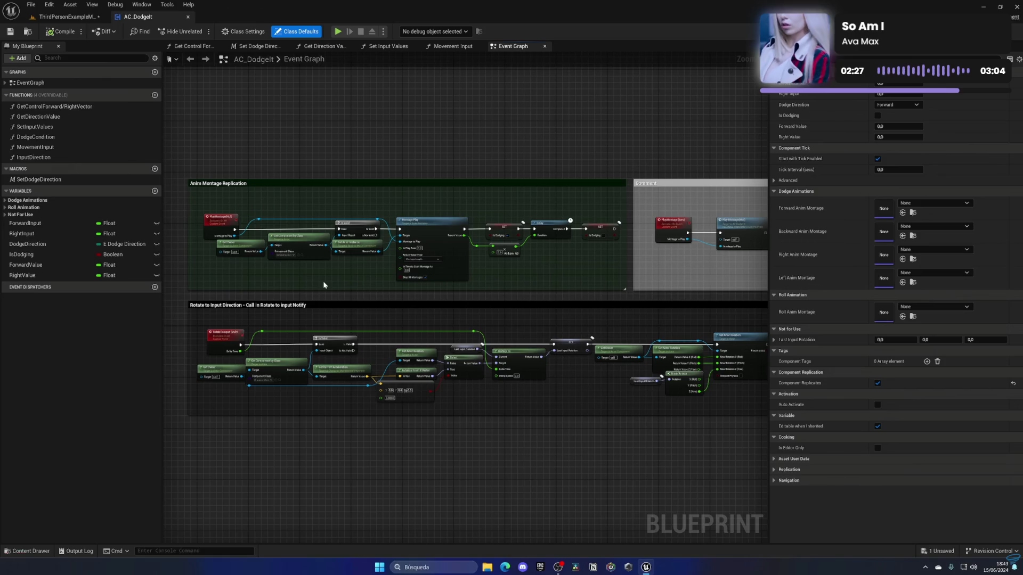
Step: Resume playing the dodge tutorial in full screen
mouse_move(446, 241)
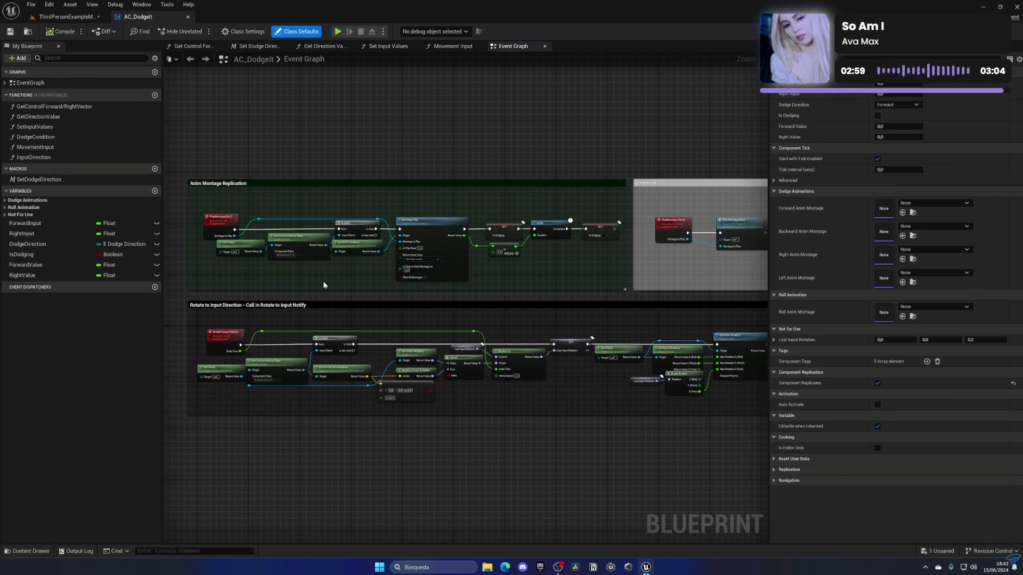
mouse_move(659, 400)
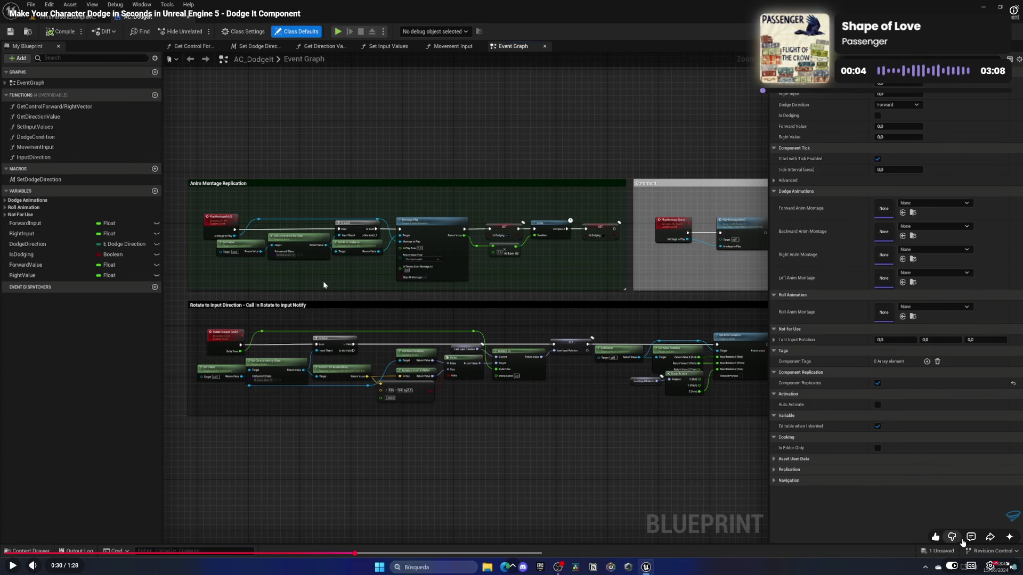
click(626, 472)
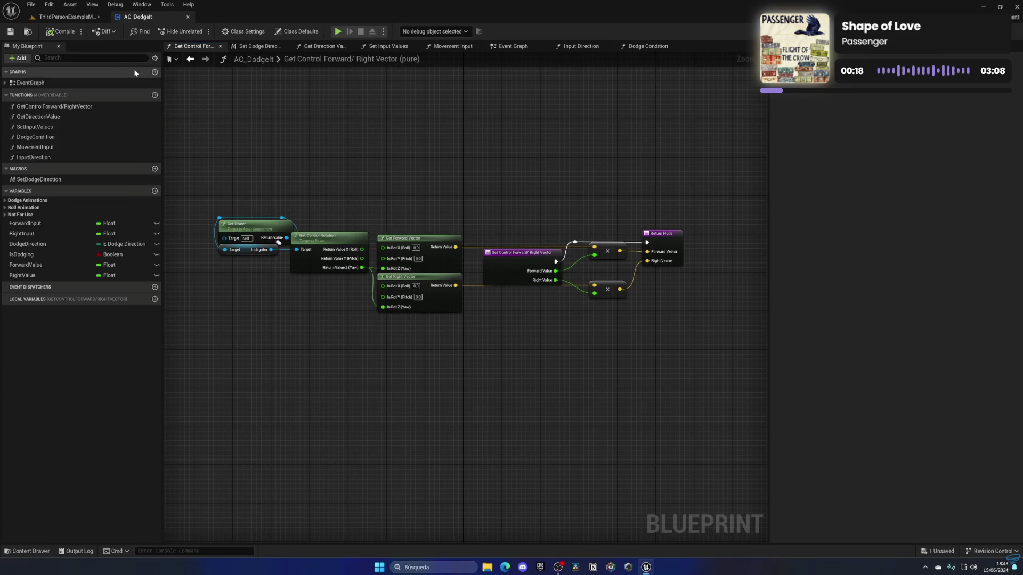
Step: Inspect the game mode classes in ThirdPersonExampleMap's World Settings
click(73, 16)
click(882, 267)
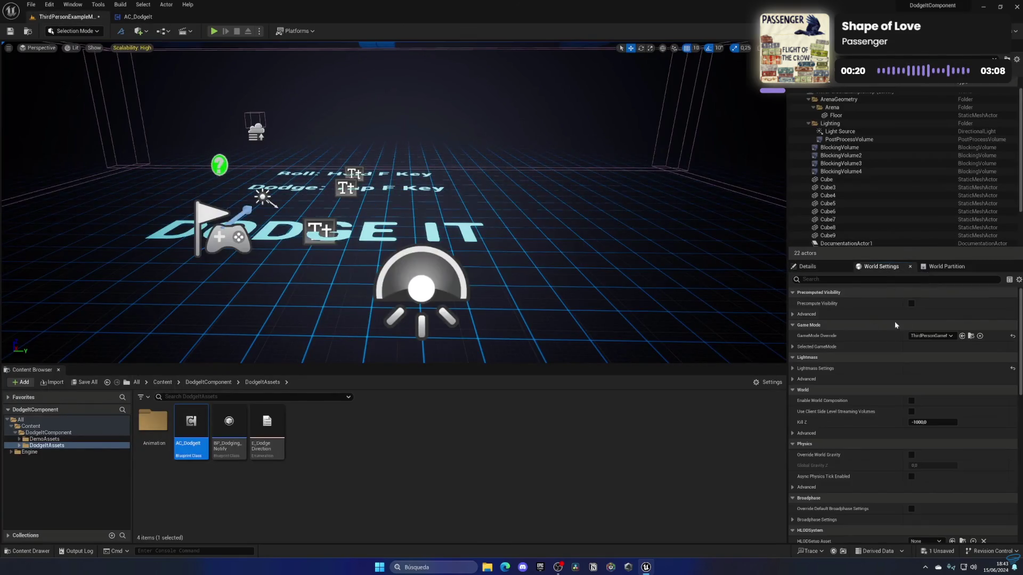
click(793, 347)
click(970, 357)
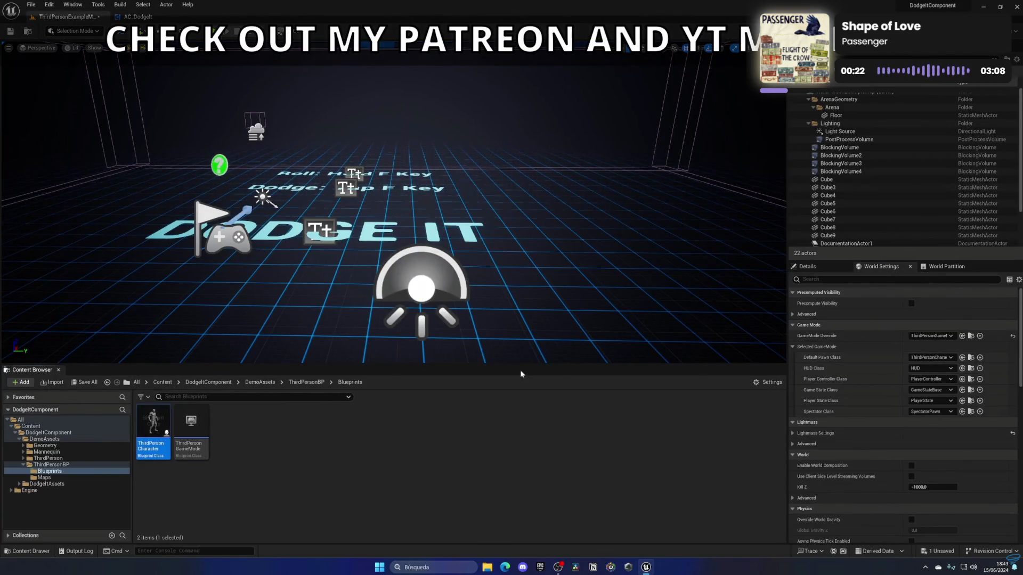
double_click(163, 418)
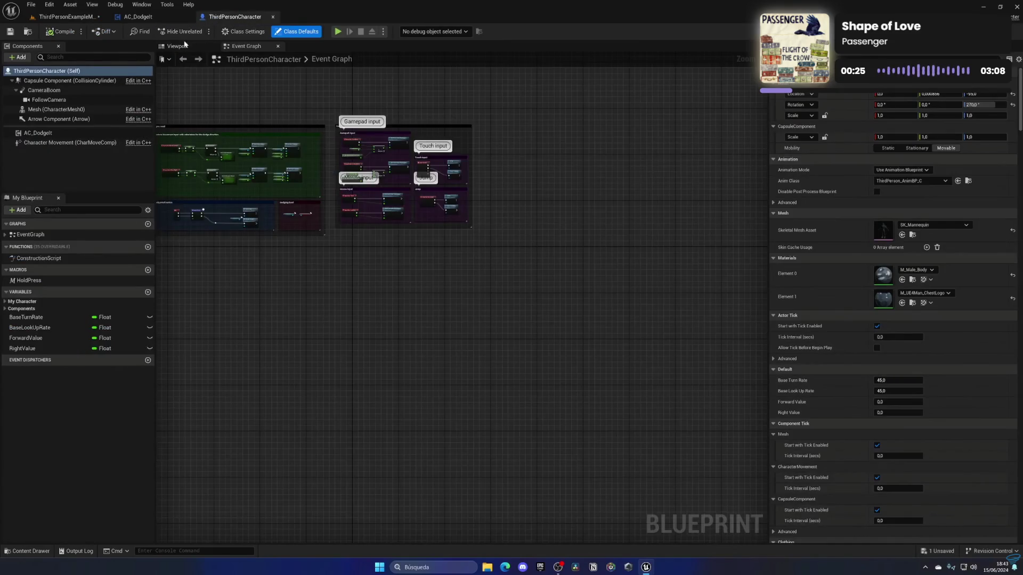
click(177, 46)
click(64, 133)
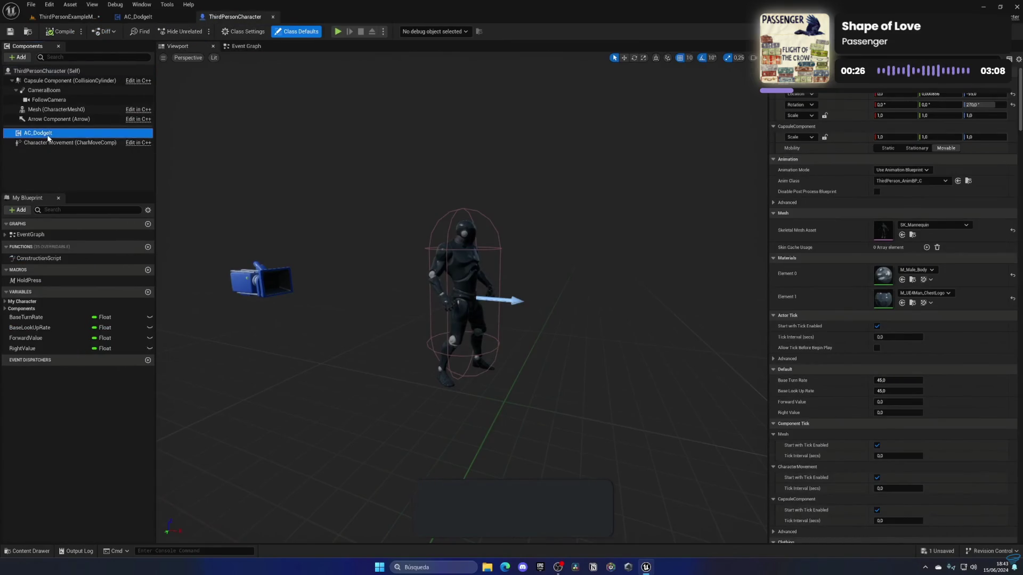
click(245, 45)
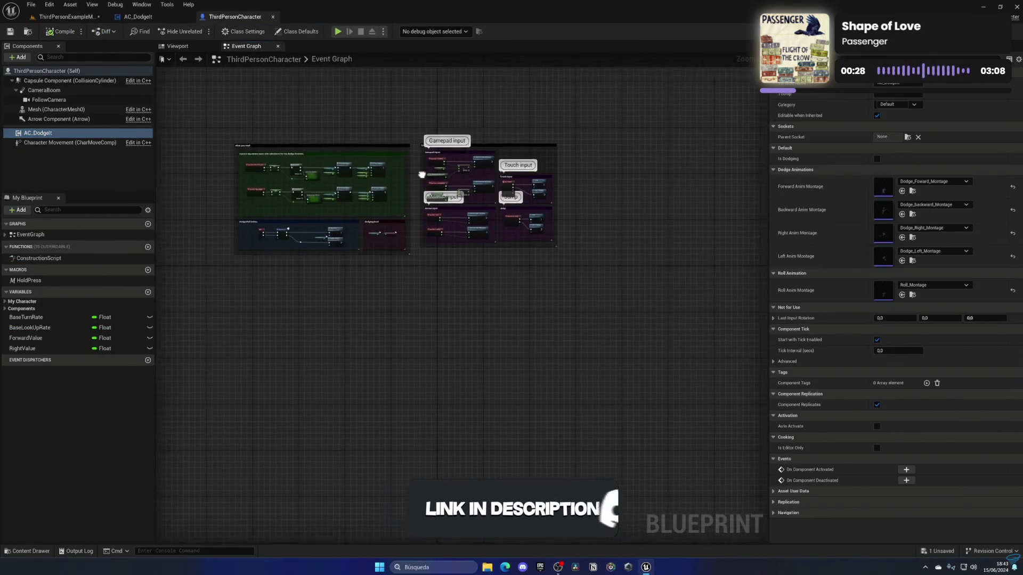
scroll(463, 254, up, 4)
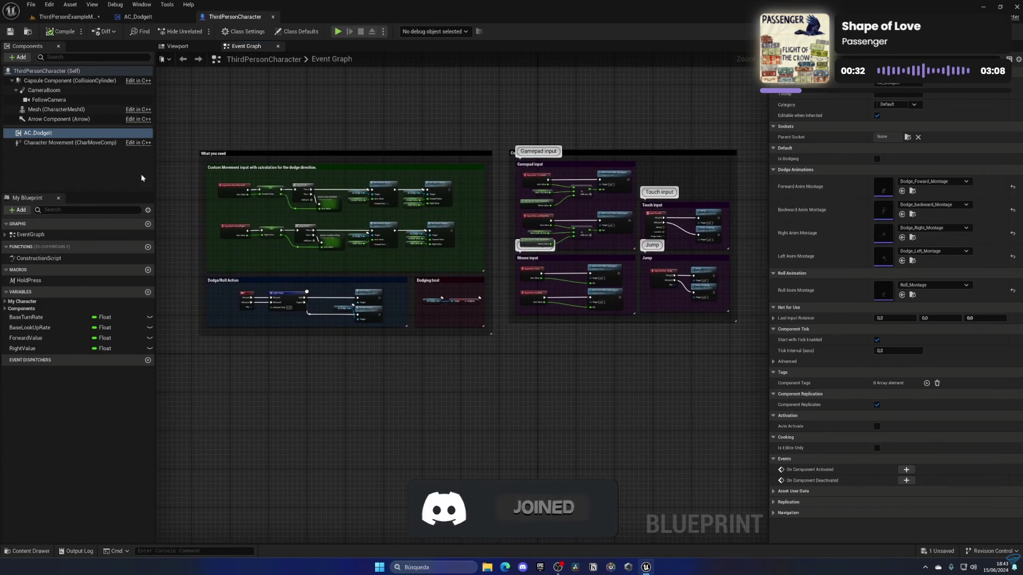
click(50, 133)
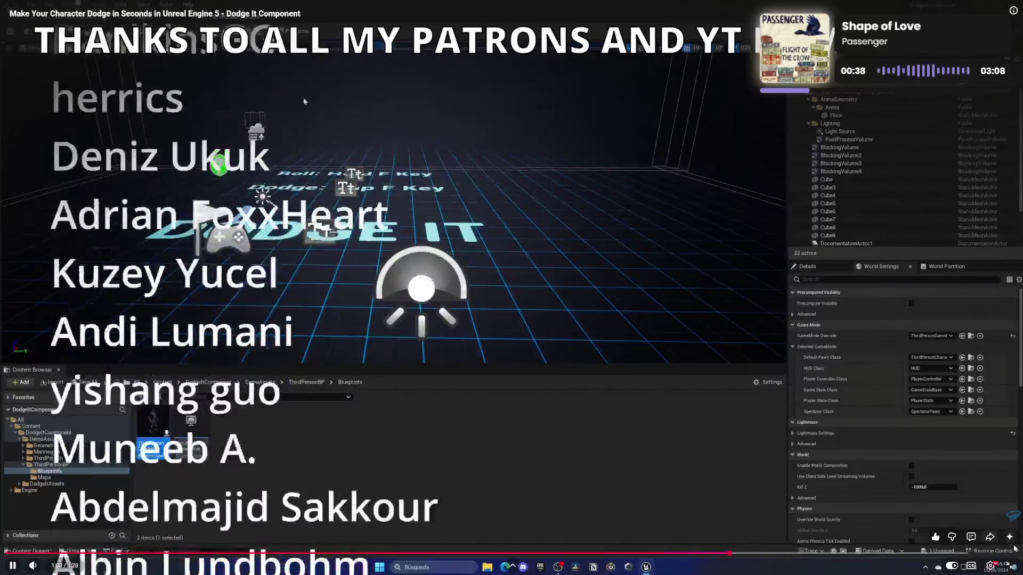
Step: Exit full screen, pause the tutorial, and close the browser
key(Escape)
click(606, 218)
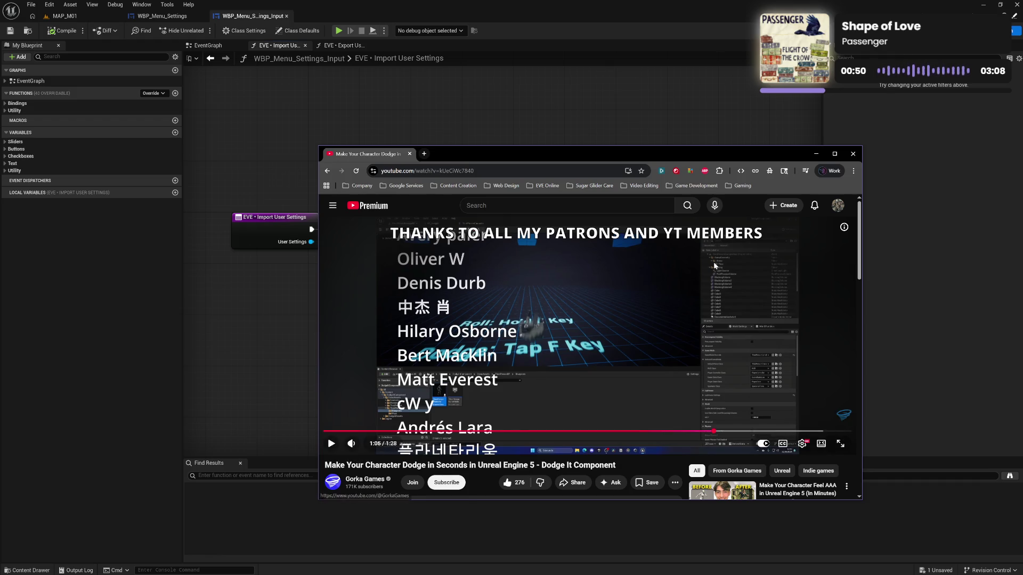
click(853, 157)
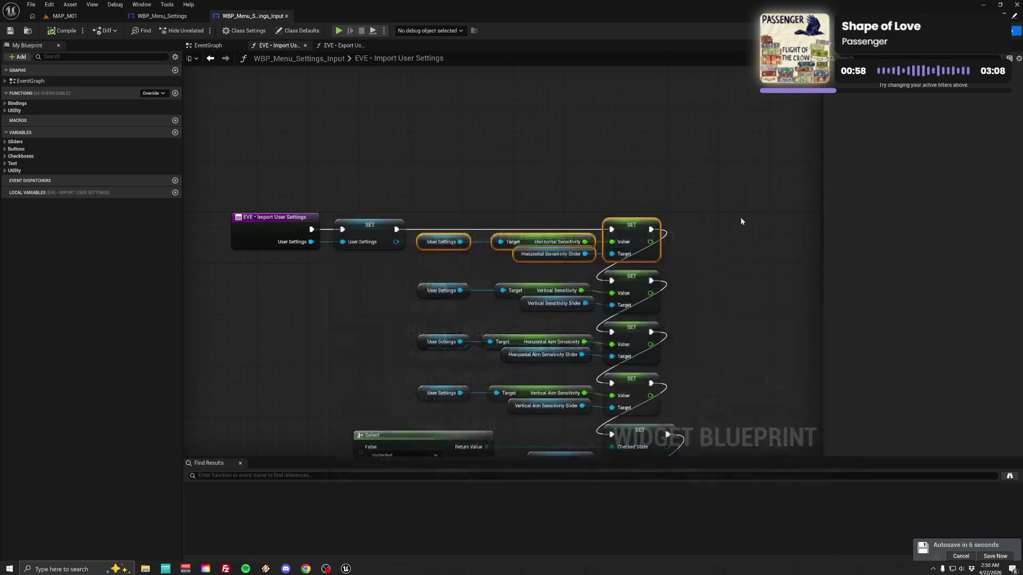
Step: Recompile the settings widget blueprint after panning to the Select node
drag(715, 324, 685, 270)
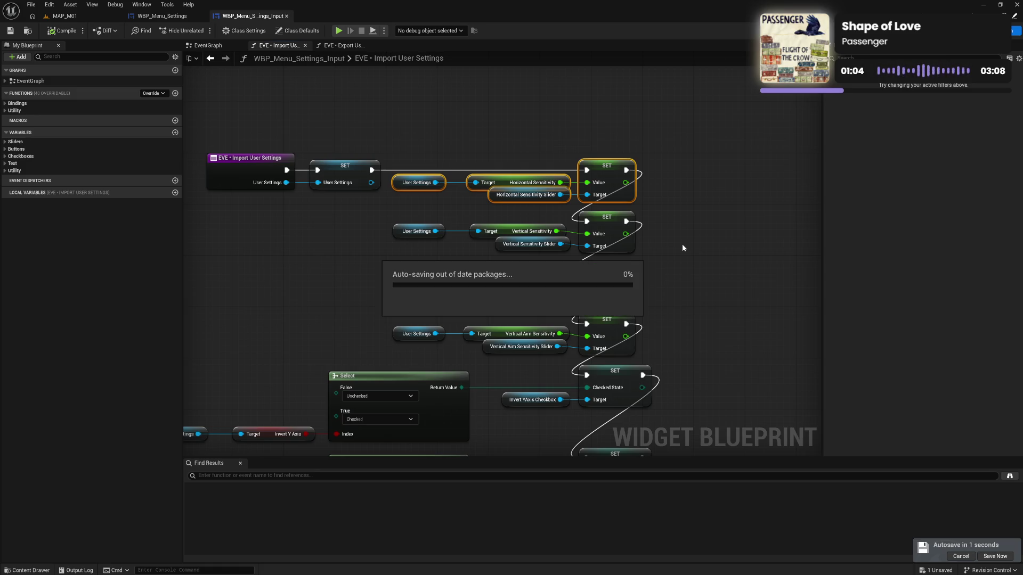
click(683, 245)
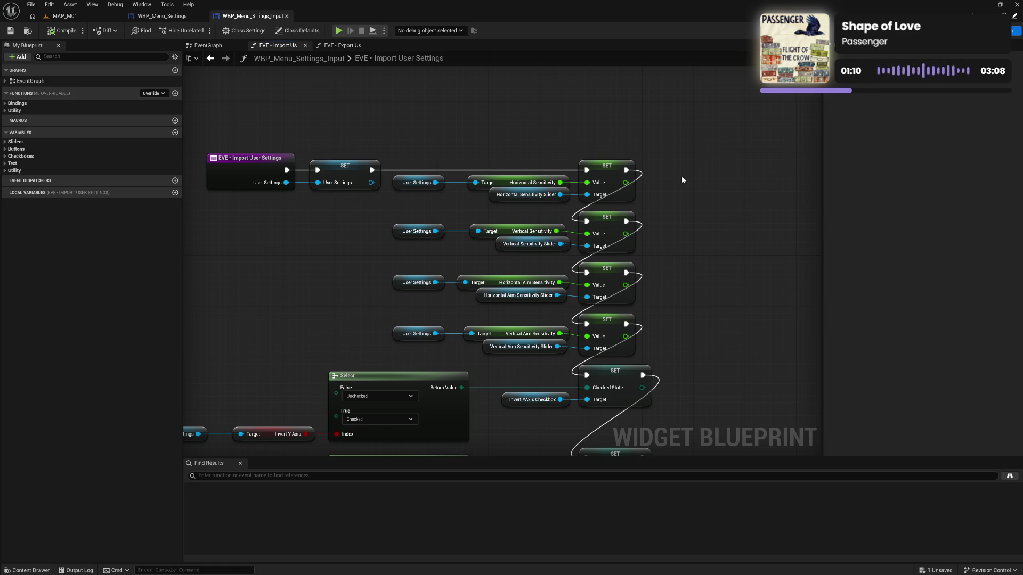
click(68, 35)
Step: Save the unsaved CameraDirector asset and minimize the Unreal Editor
click(936, 571)
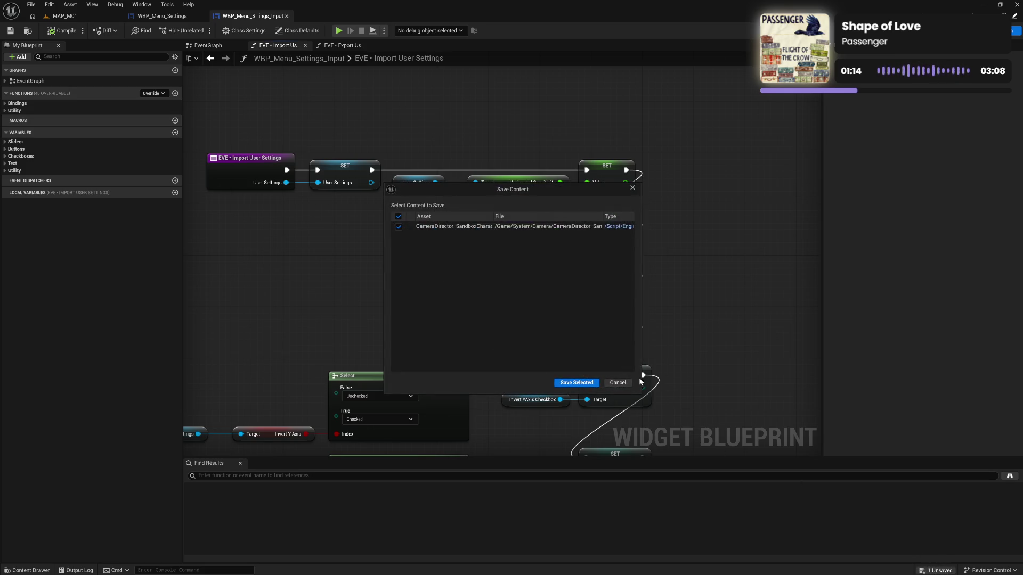
click(576, 382)
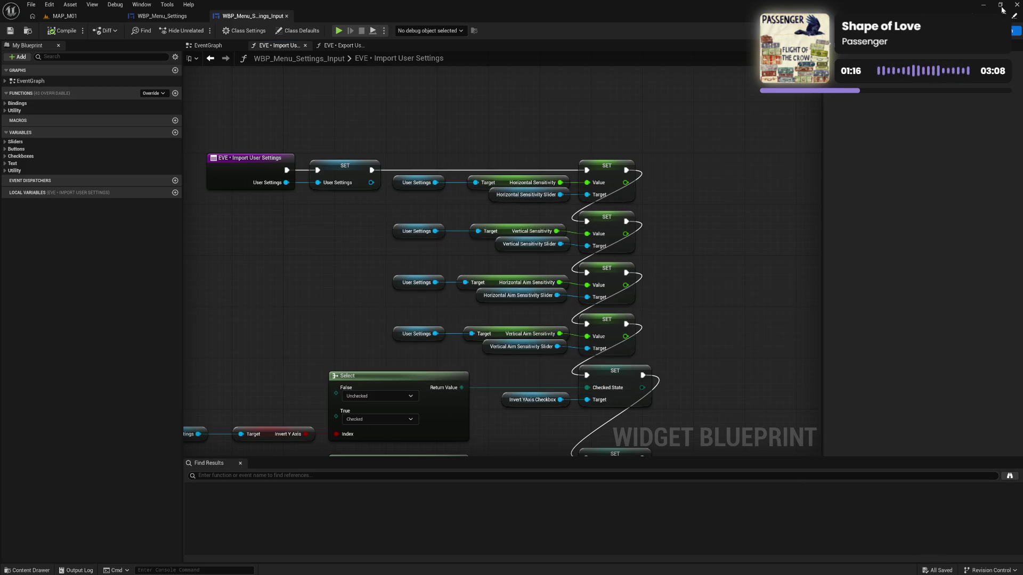
click(984, 5)
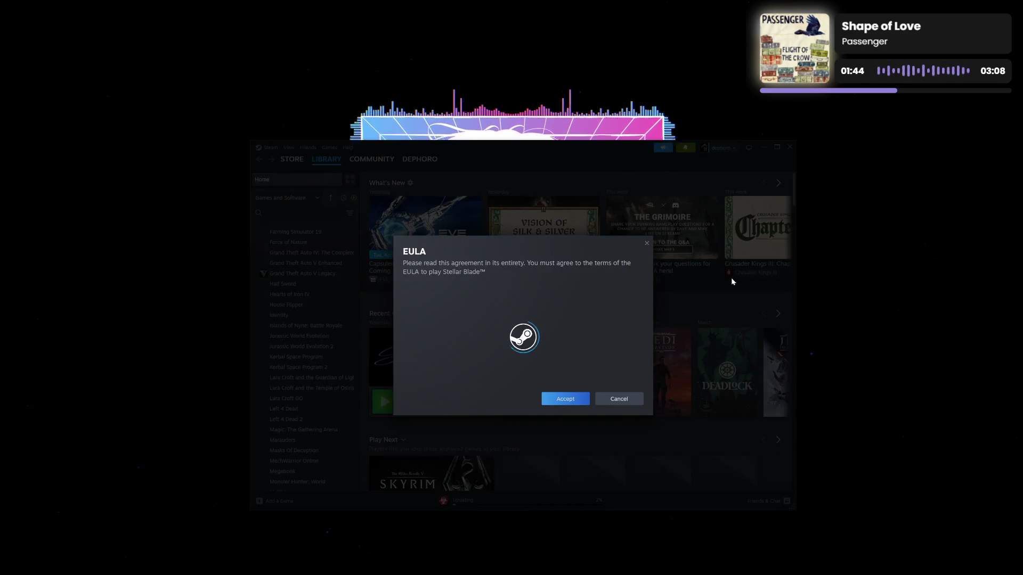
Step: Accept the Stellar Blade EULA and dismiss the Midweek Deal popup
click(568, 461)
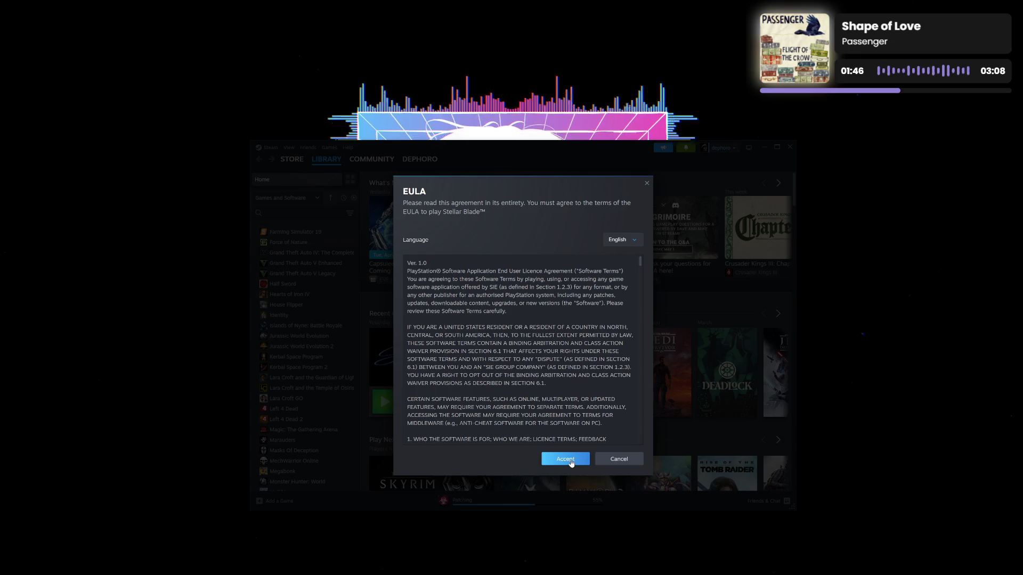
scroll(323, 343, up, 10)
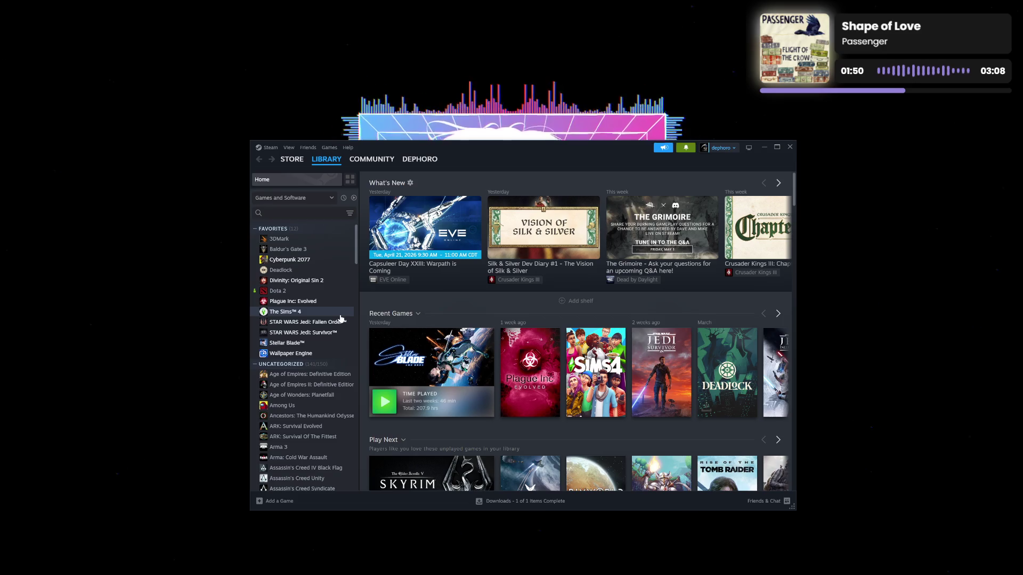
click(765, 151)
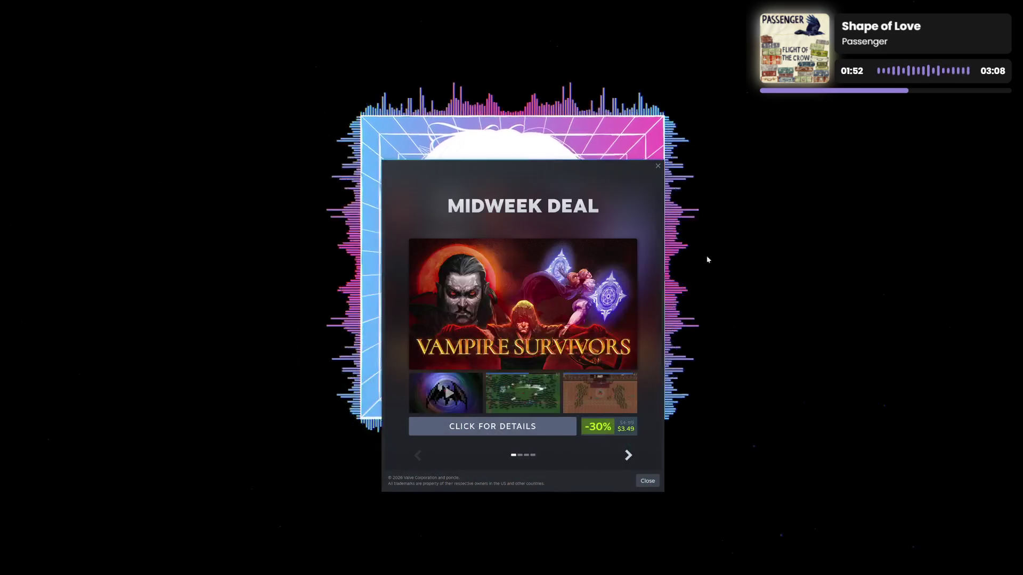
click(647, 481)
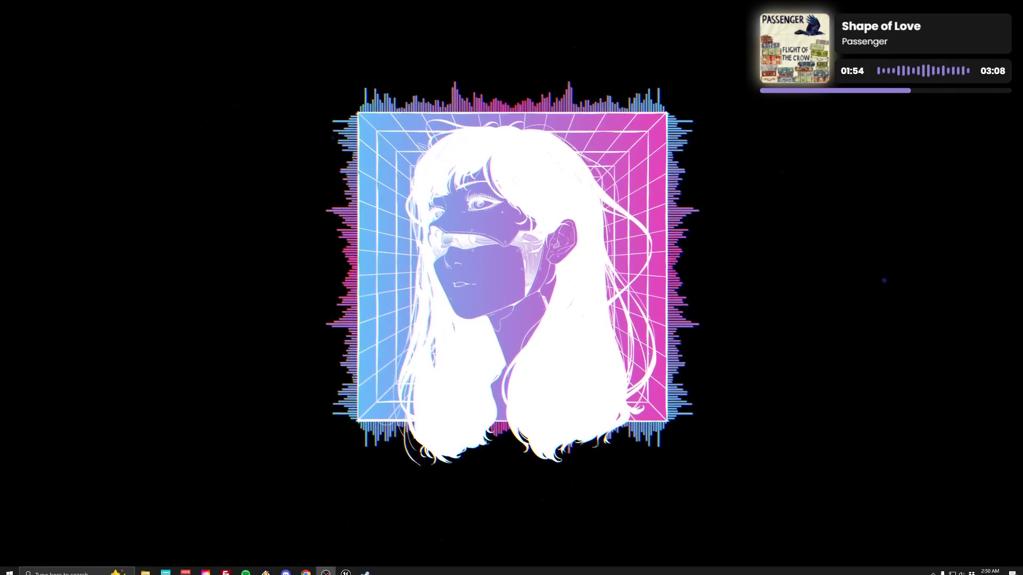
Step: Launch Stellar Blade from its Steam library page
click(365, 569)
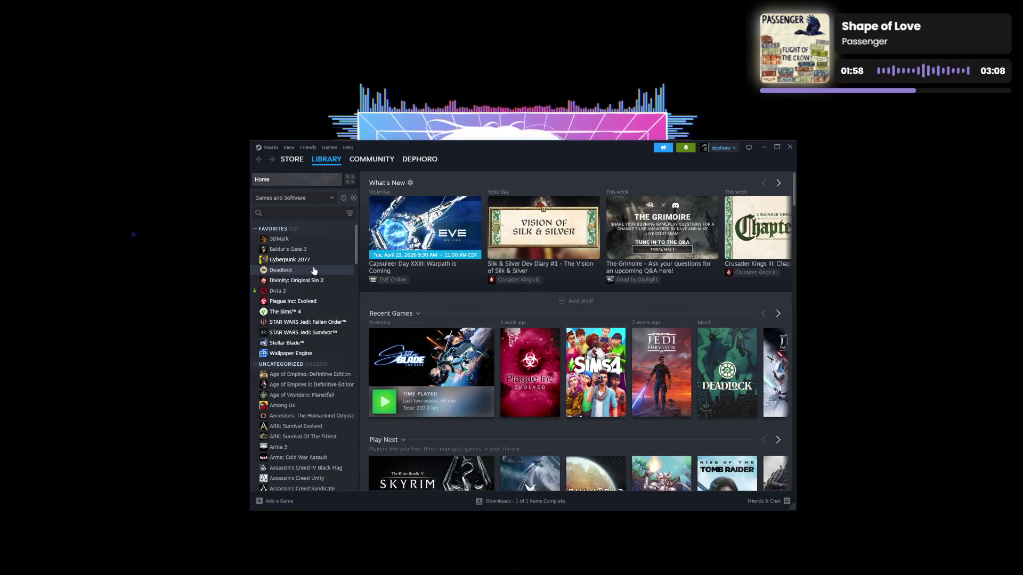
click(299, 343)
mouse_move(587, 147)
mouse_down()
mouse_move(634, 349)
mouse_move(619, 148)
mouse_up()
click(433, 313)
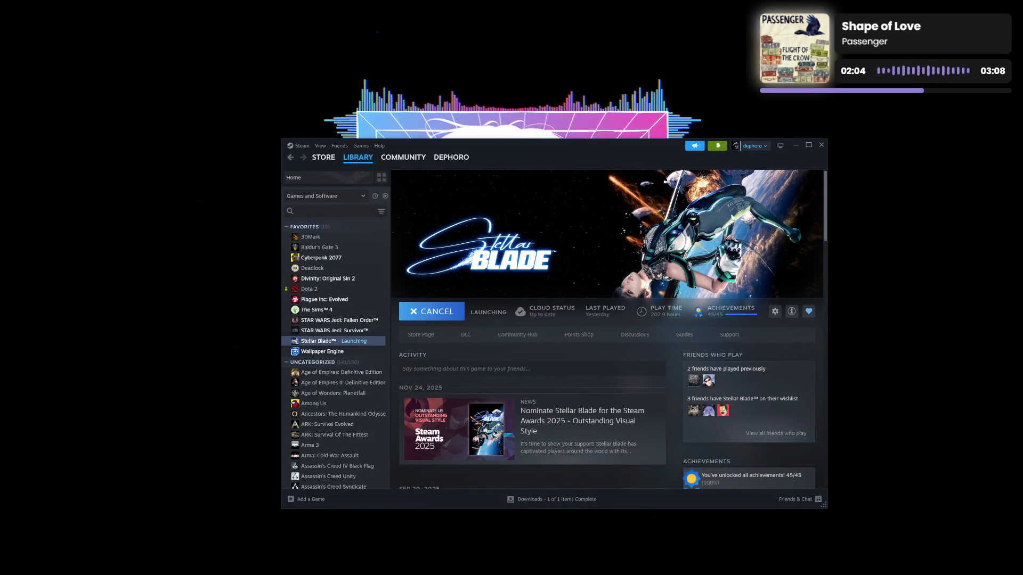
Step: Minimize Steam while Stellar Blade loads to its title menu
click(795, 146)
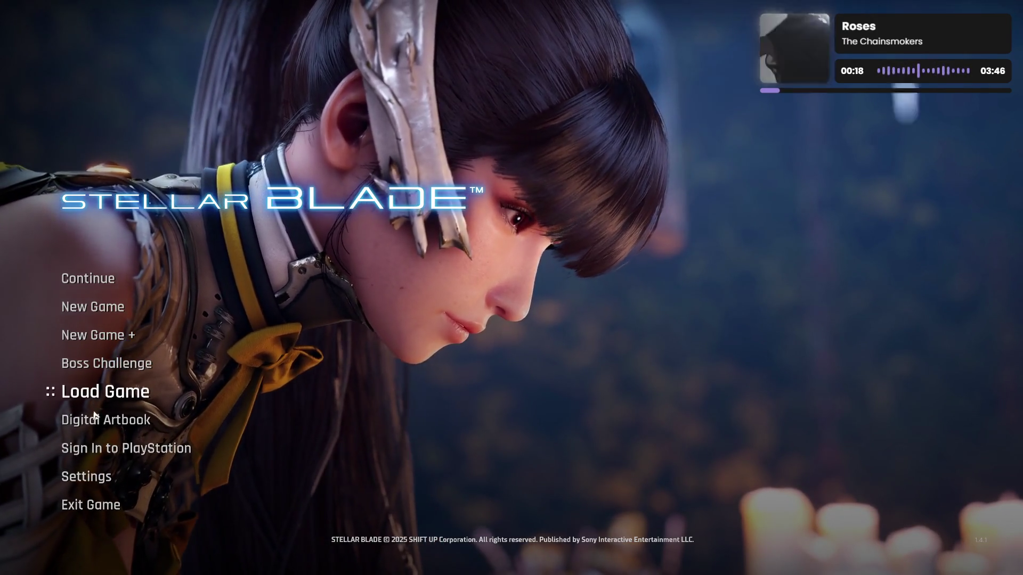
Step: Open the Boss Challenge mode and show the Hard Mode boss list
click(85, 477)
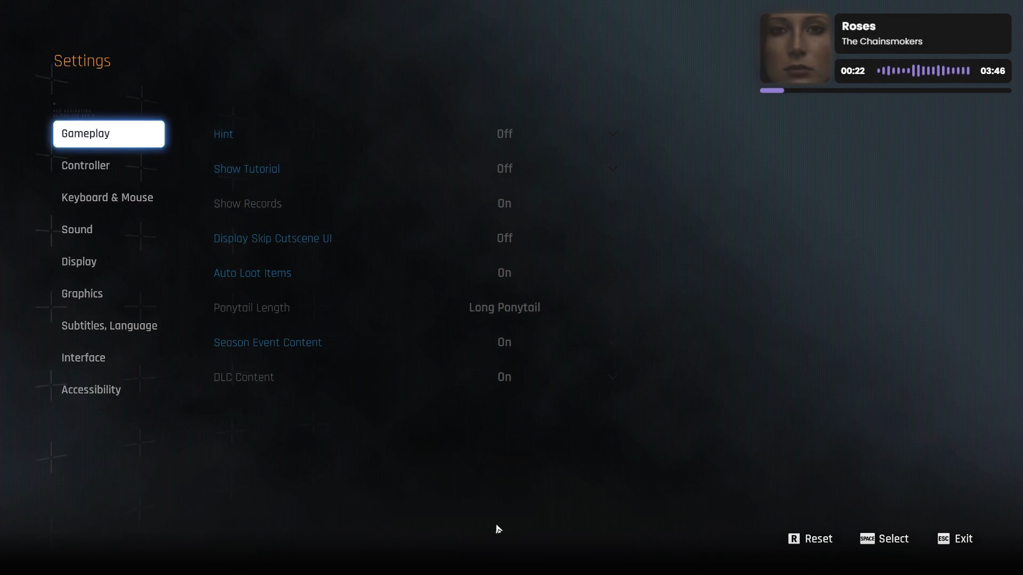
click(980, 549)
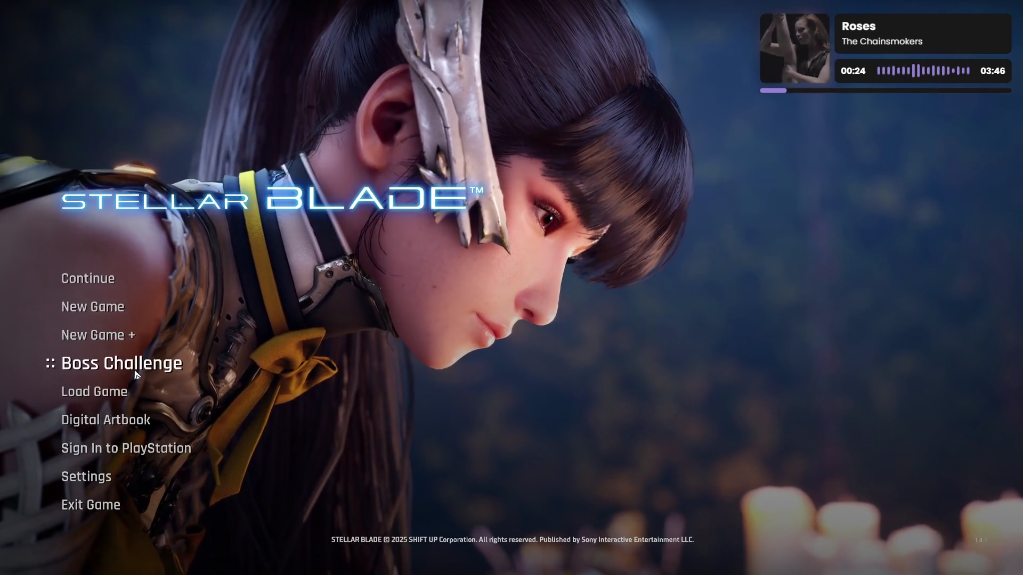
click(272, 365)
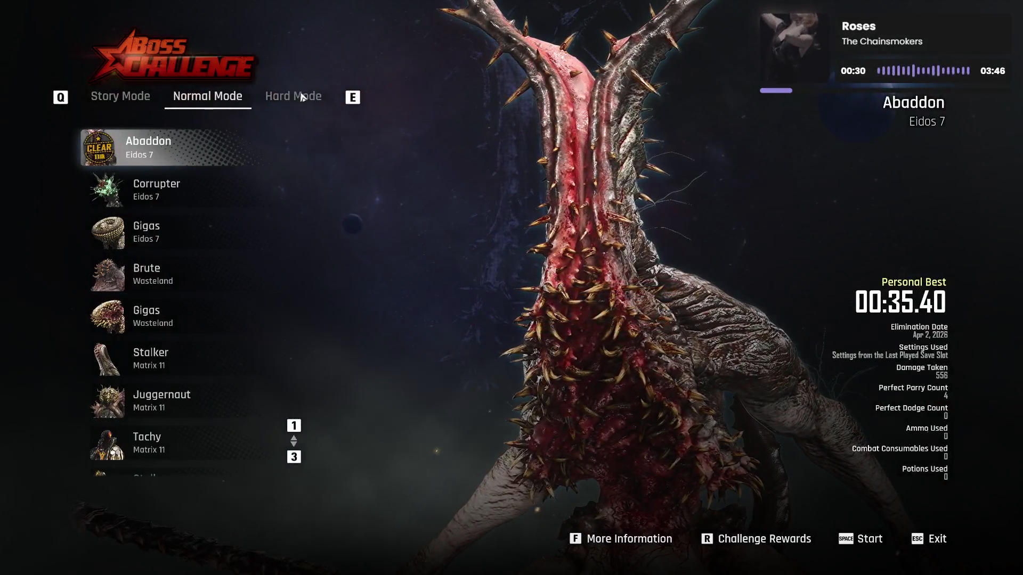
click(302, 96)
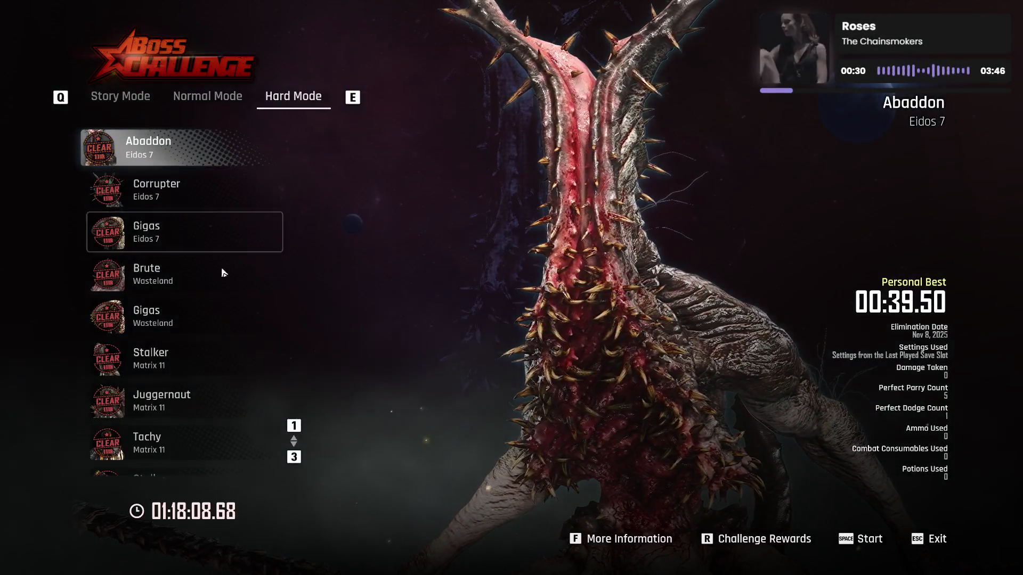
scroll(192, 298, down, 10)
scroll(192, 302, down, 2)
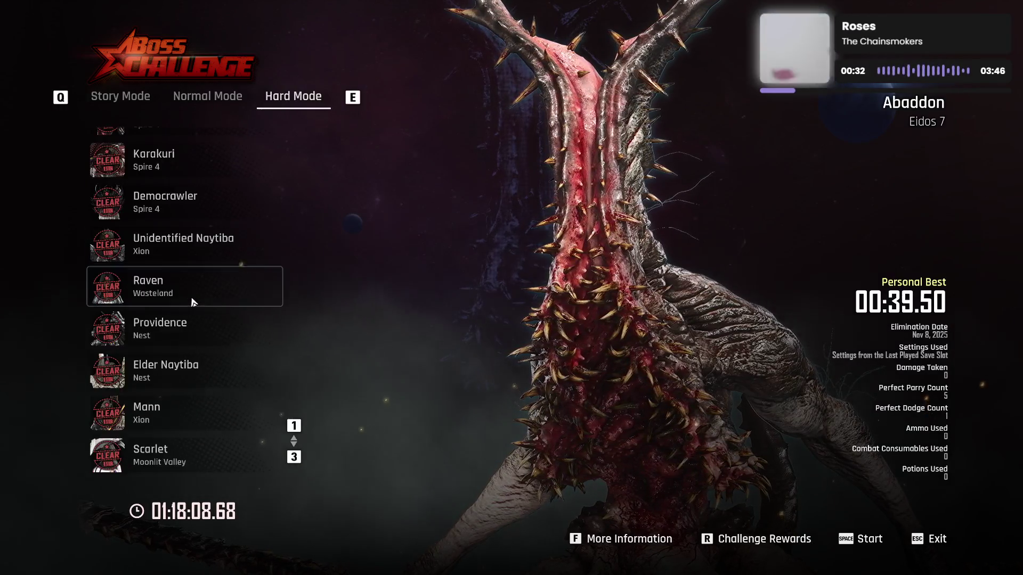
Step: Start the Raven fight with the last save slot's settings and walk into the arena
click(208, 294)
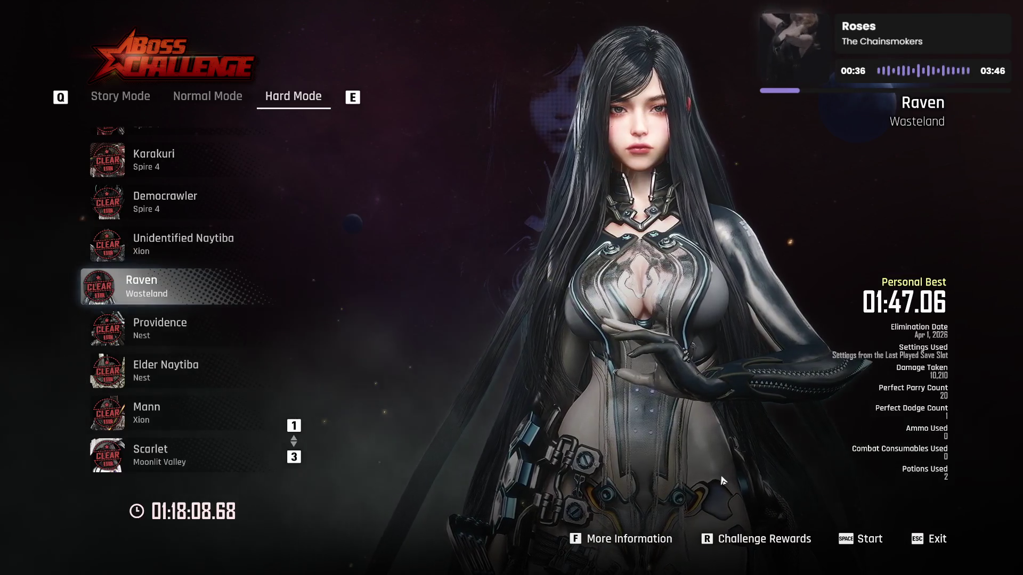
key(space)
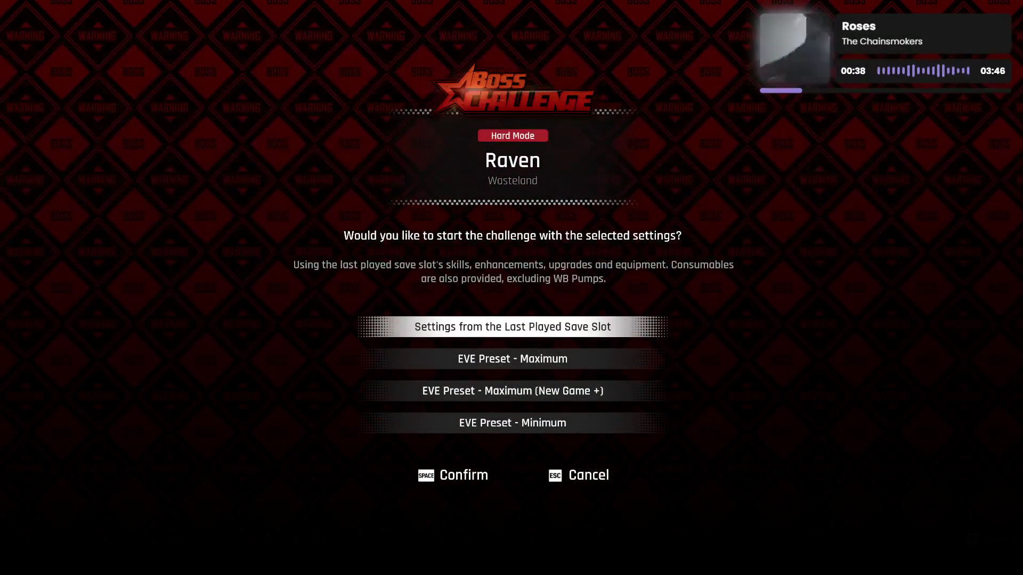
key(space)
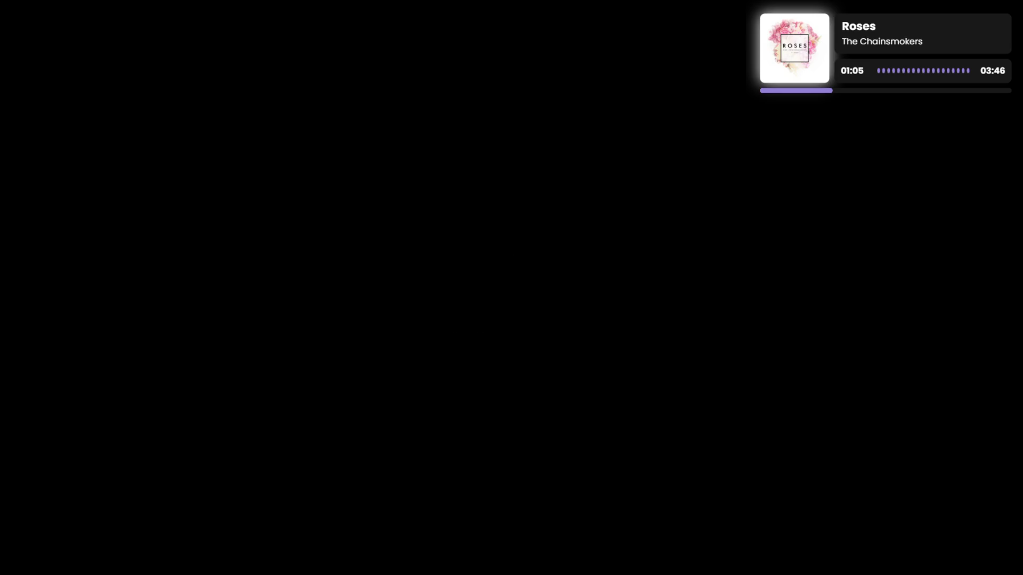
key(w)
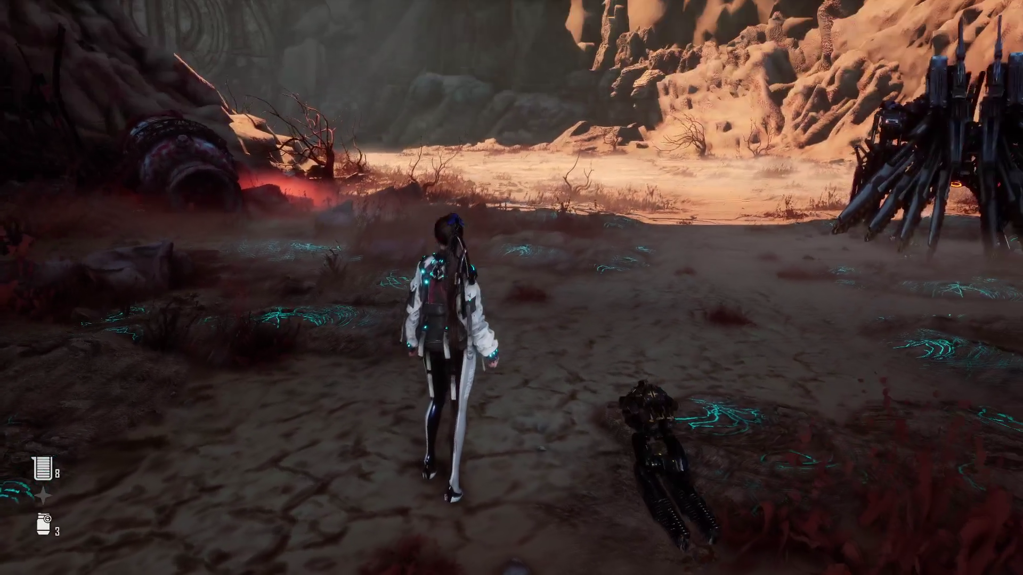
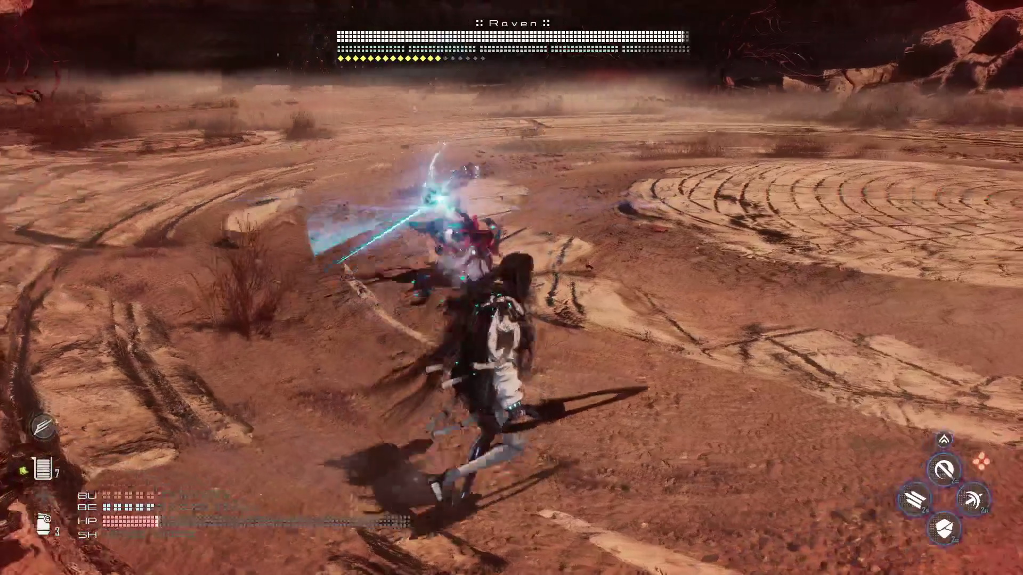
Step: Use a healing item against Raven, then dismiss the YOU DIED screen without reviving
key(r)
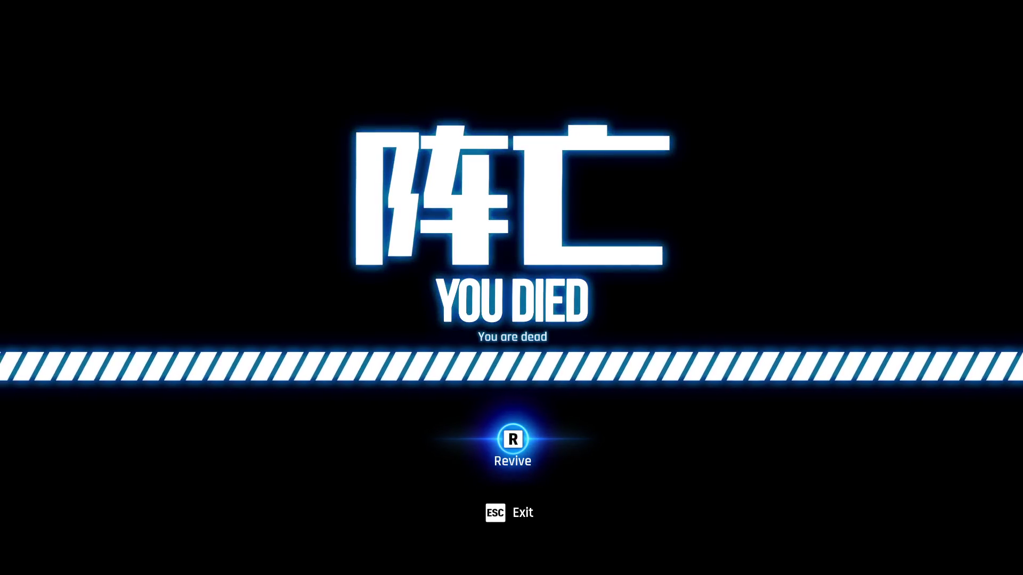
key(r)
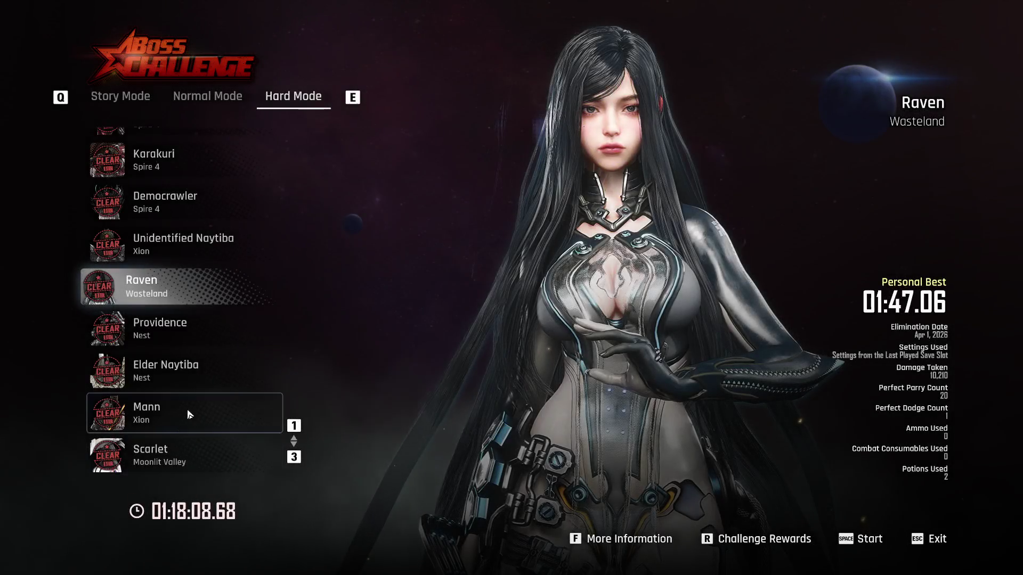
Step: Scroll up the Boss Challenge list and back out to Stellar Blade's title menu
scroll(194, 408, up, 4)
scroll(195, 409, up, 10)
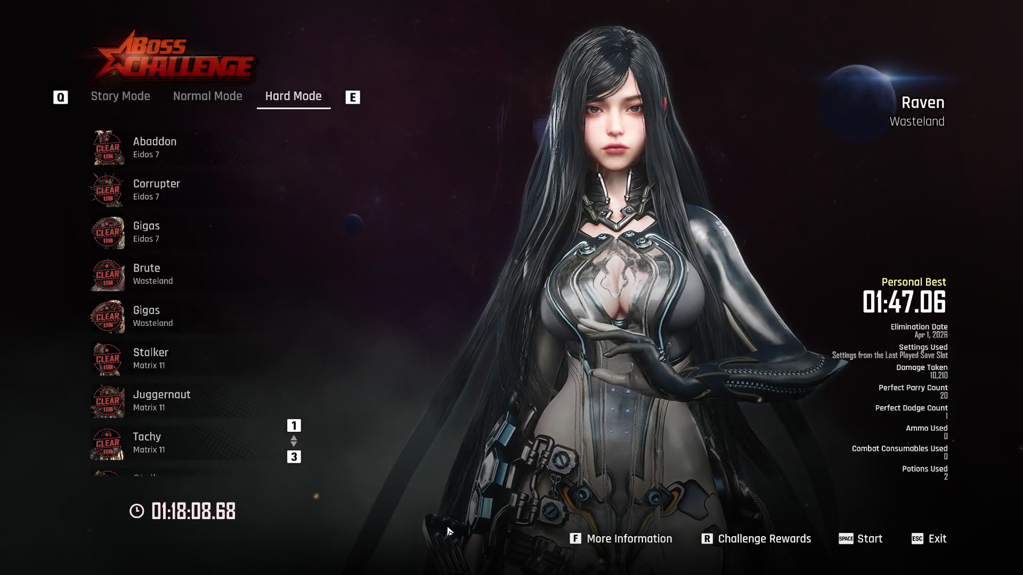
key(Escape)
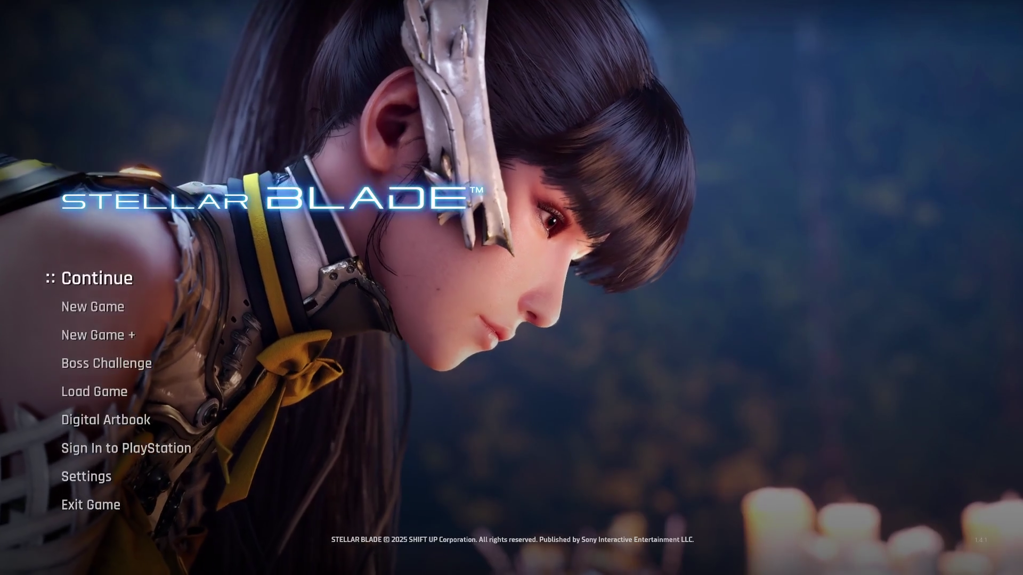
Step: Exit Stellar Blade and restore Unreal Editor from the taskbar
click(181, 479)
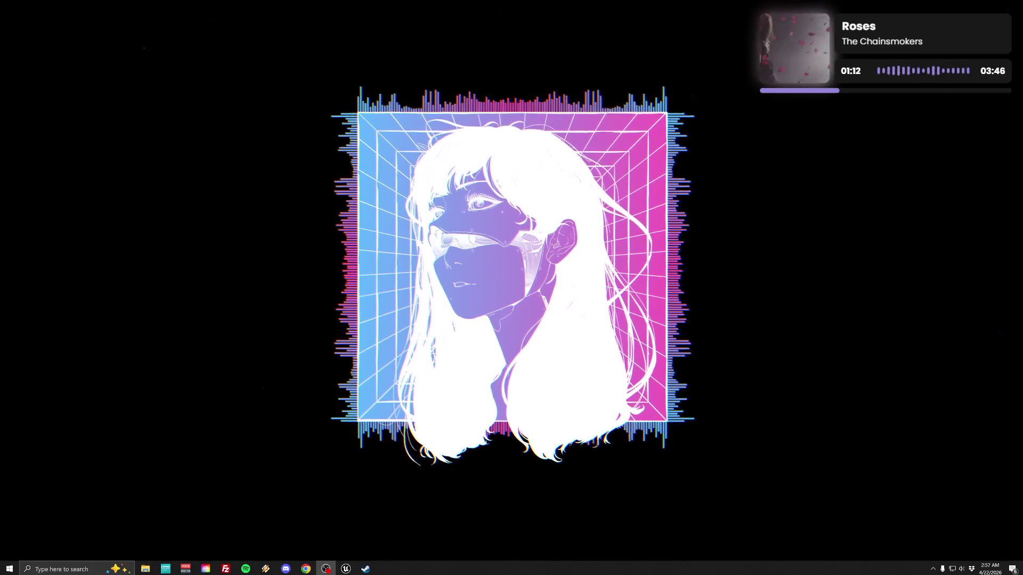
click(346, 569)
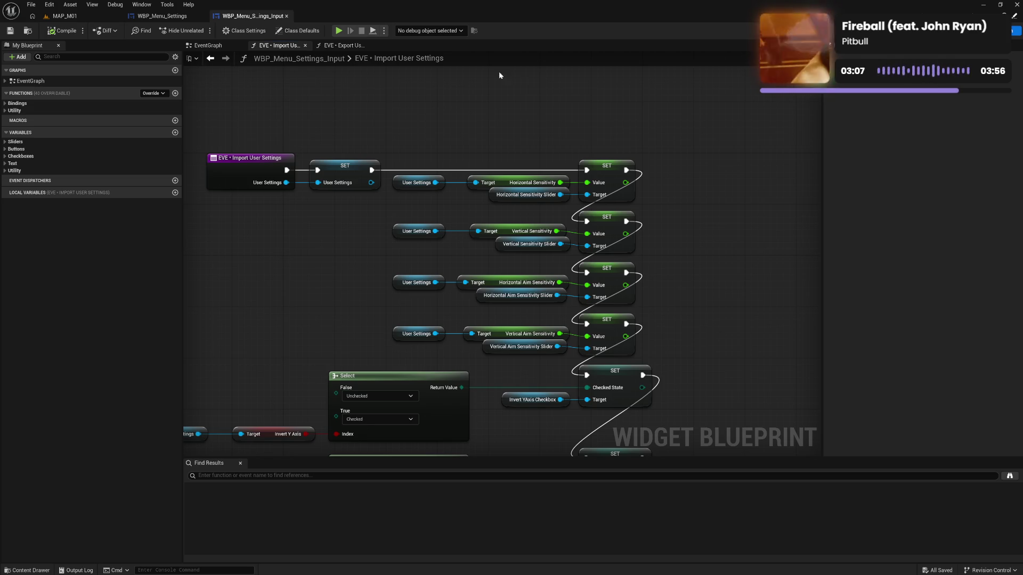
click(338, 30)
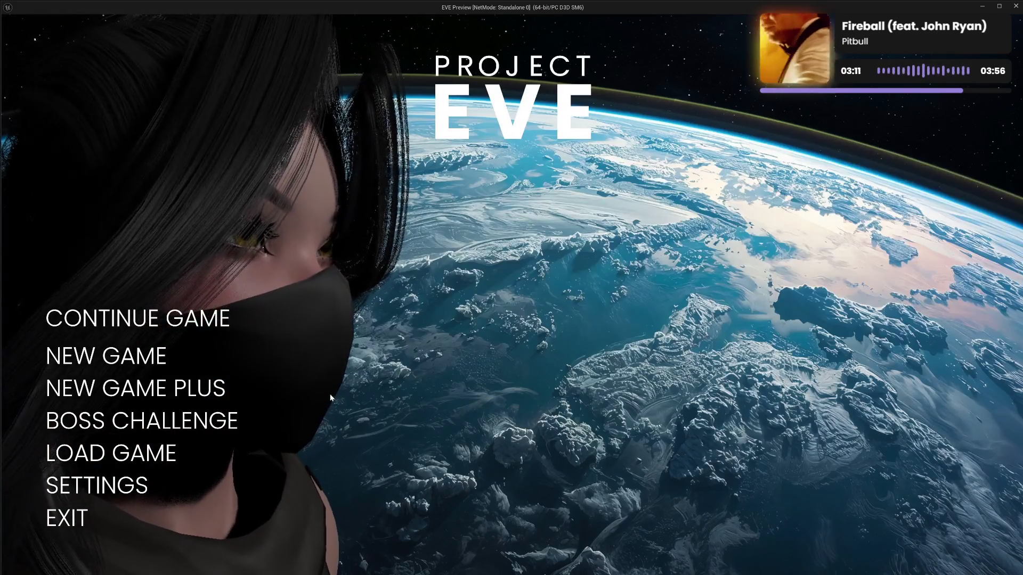
click(107, 485)
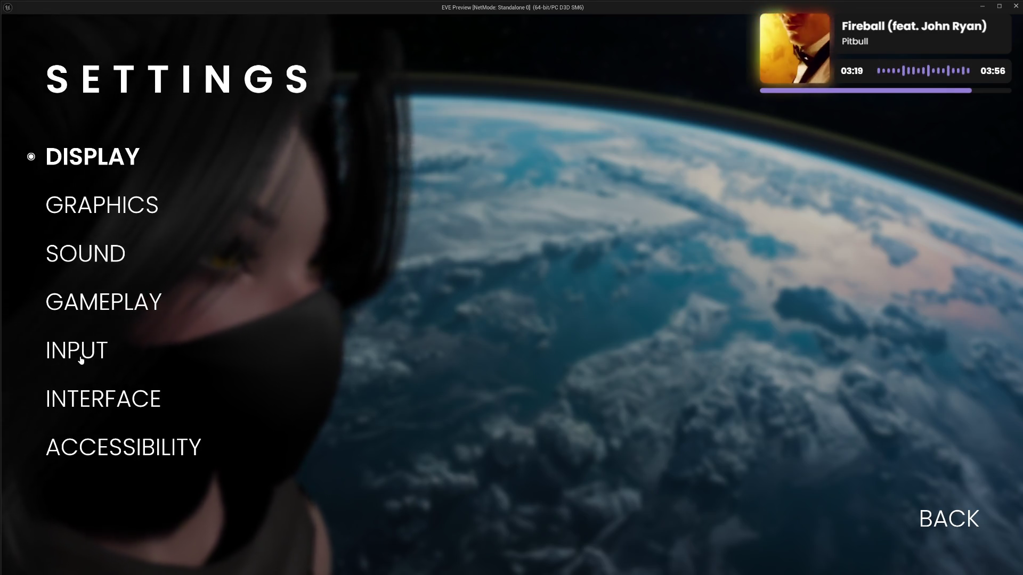
click(83, 350)
click(937, 525)
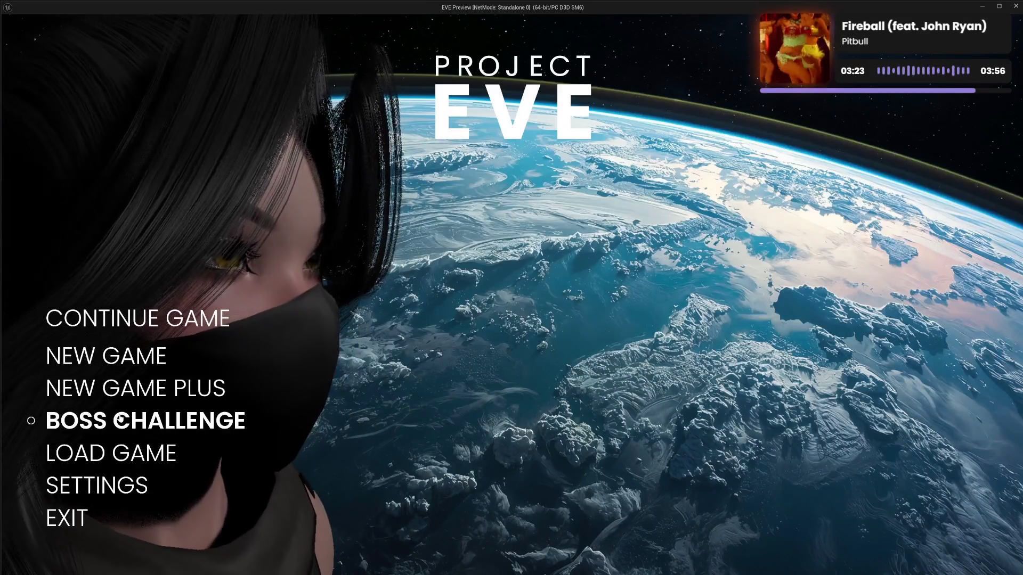
click(122, 426)
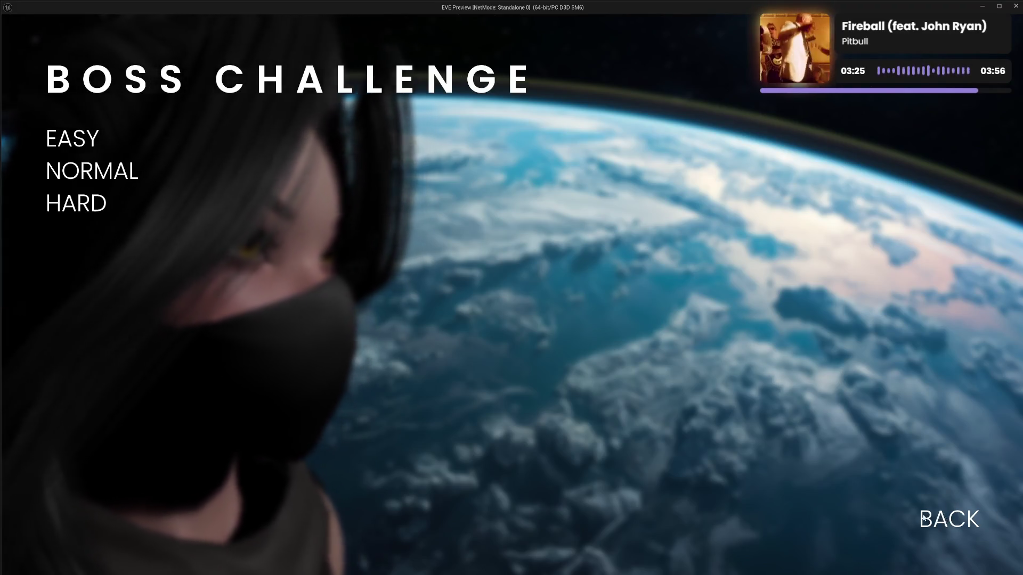
click(937, 520)
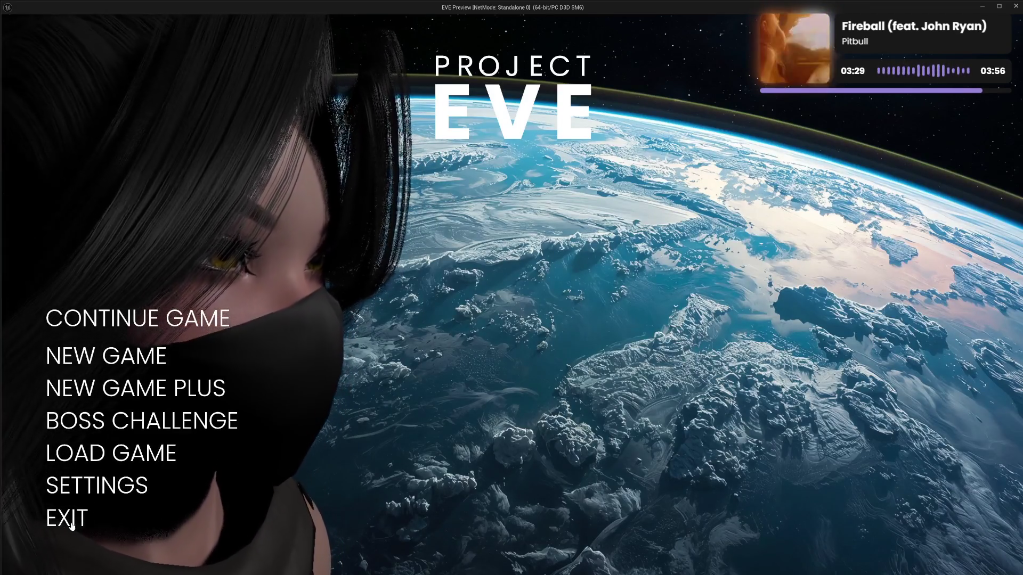
click(71, 520)
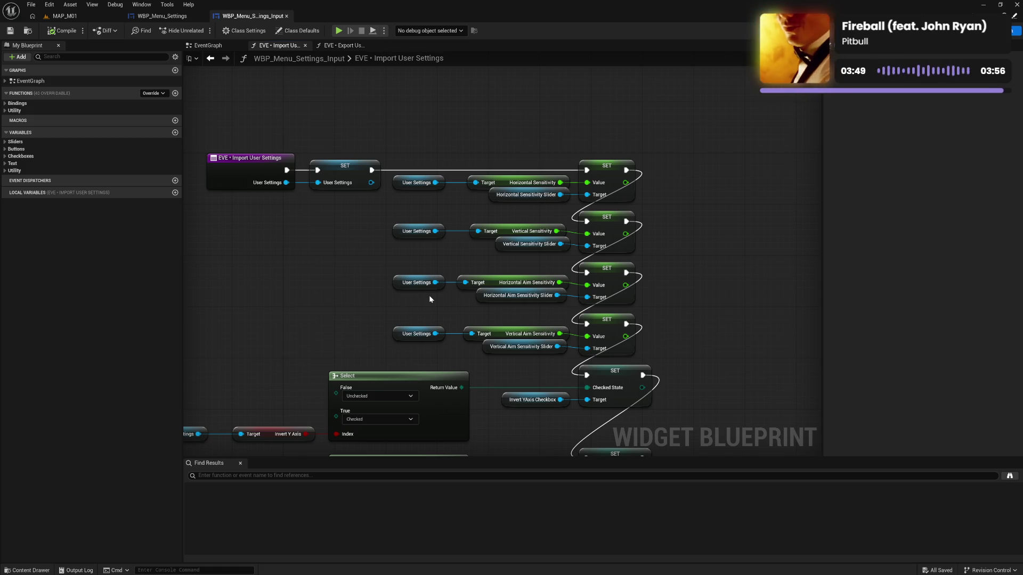
mouse_move(278, 247)
mouse_down()
mouse_move(506, 222)
mouse_move(533, 208)
mouse_move(512, 154)
mouse_move(373, 225)
mouse_move(609, 292)
mouse_move(661, 230)
mouse_up()
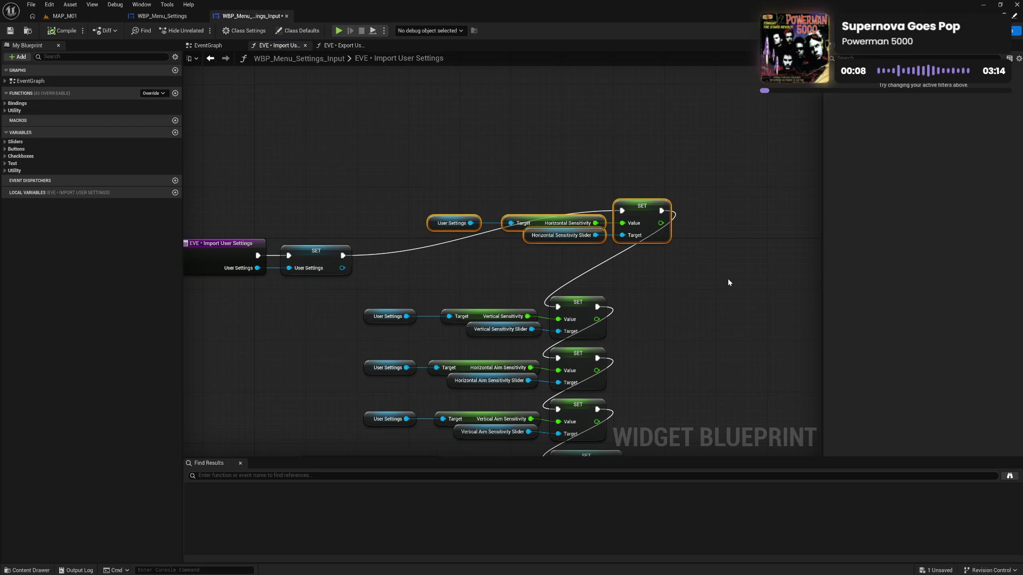
Step: Wrap the Horizontal Sensitivity nodes in a 'Horizontal Sensitivity' comment, narrowed and moved higher
key(c)
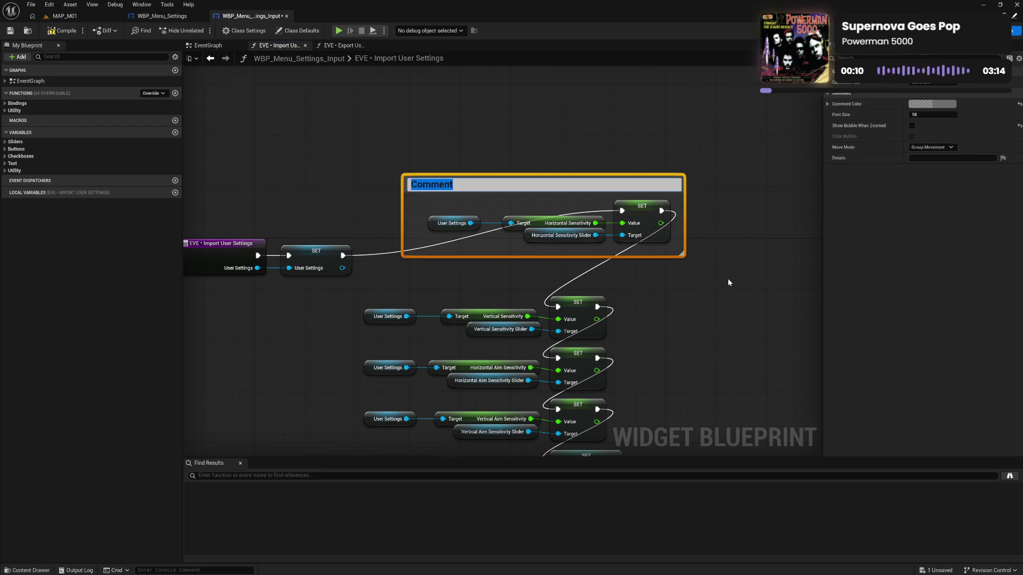
text(hO)
key(BackSpace)
key(BackSpace)
text(Horizontal Sensi)
text(tivity)
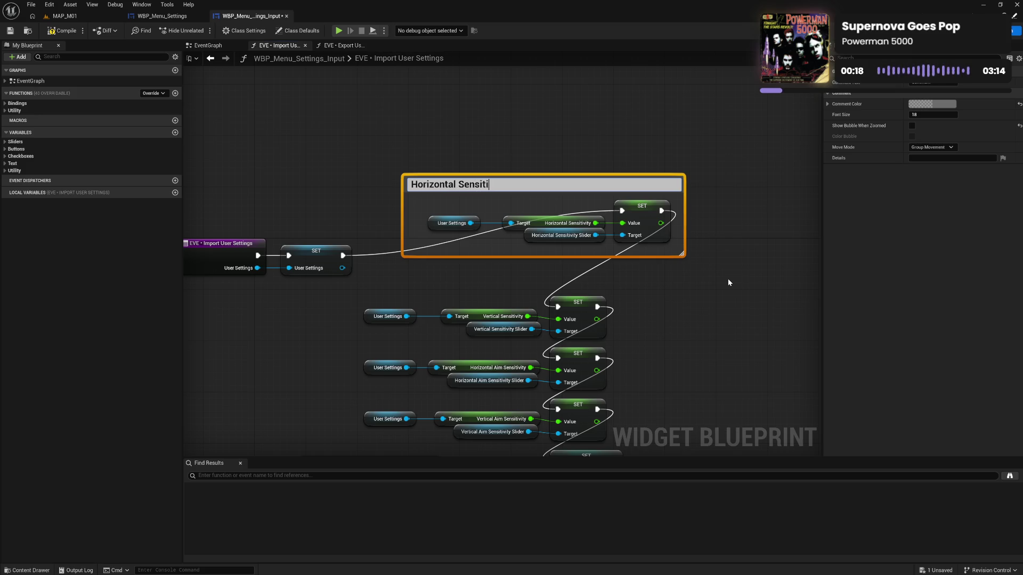
key(Return)
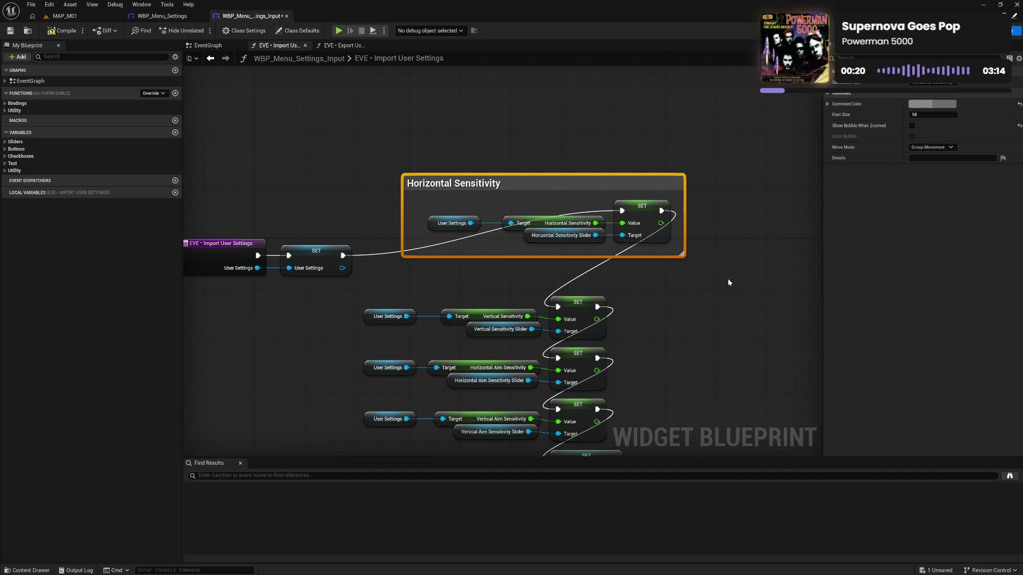
drag(402, 230, 417, 230)
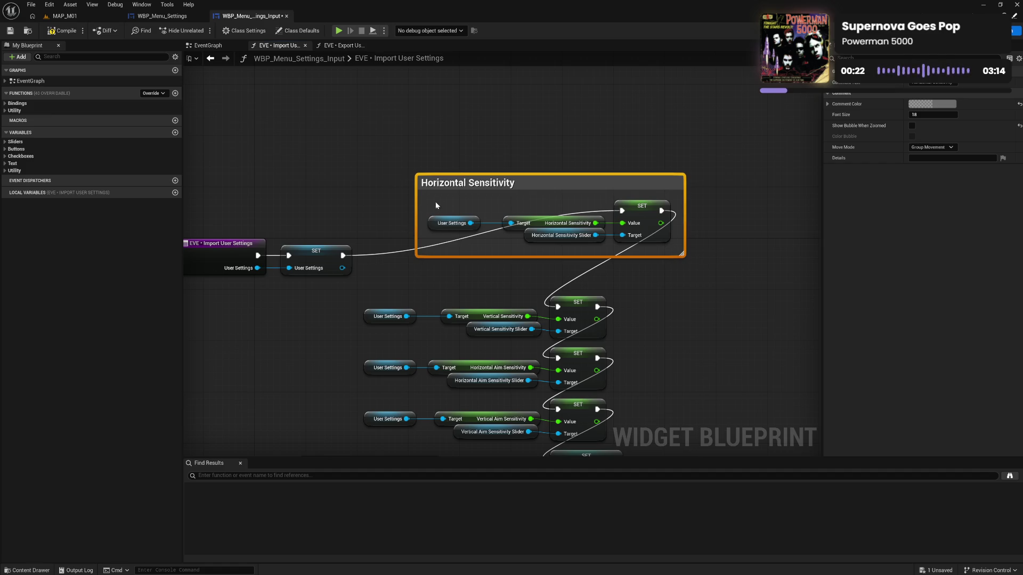
drag(446, 185, 439, 187)
drag(419, 248, 636, 213)
click(499, 307)
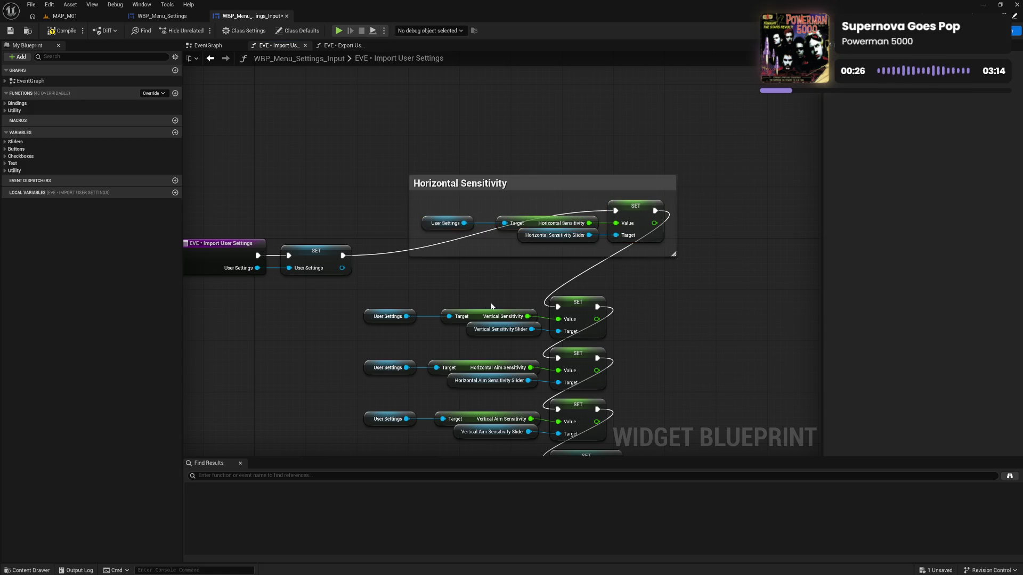
drag(526, 186, 512, 85)
Step: Straighten the User Settings and Vertical Sensitivity nodes into one row and comment them
drag(378, 284, 558, 324)
key(q)
mouse_move(442, 310)
mouse_down()
mouse_move(511, 338)
mouse_move(472, 319)
mouse_up()
mouse_move(397, 306)
mouse_down()
mouse_move(578, 324)
mouse_move(629, 247)
mouse_up()
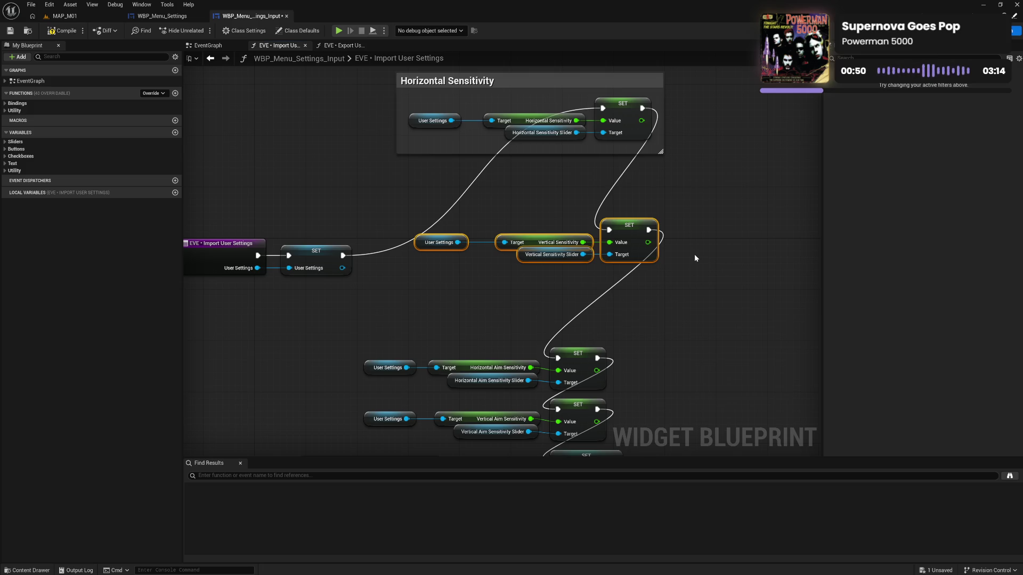
key(c)
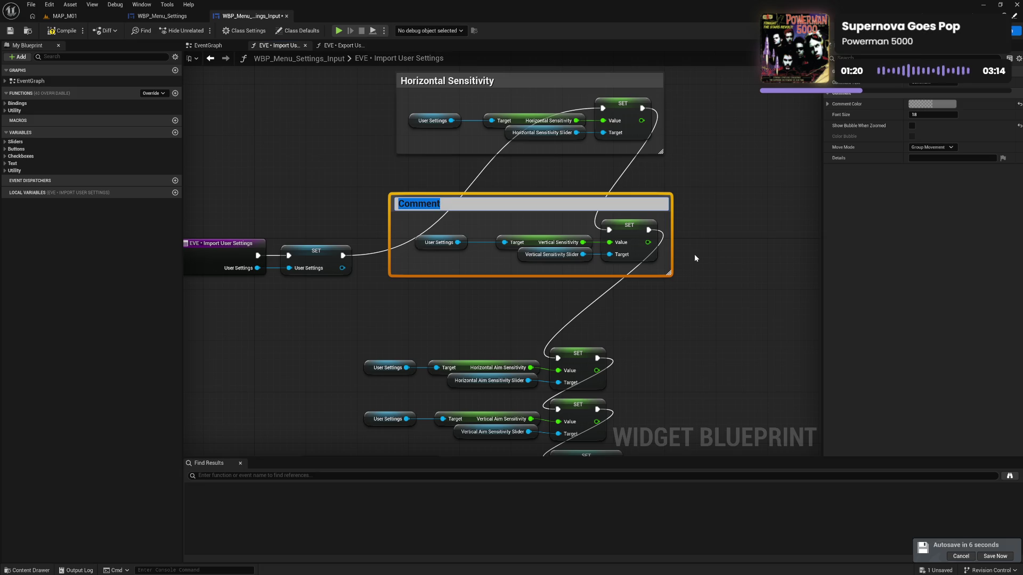
Step: Title the new comment 'Vertical Sensitivity', trim its left edge, and place it under Horizontal Sensitivity
text(ve)
key(BackSpace)
key(BackSpace)
text(Vertical)
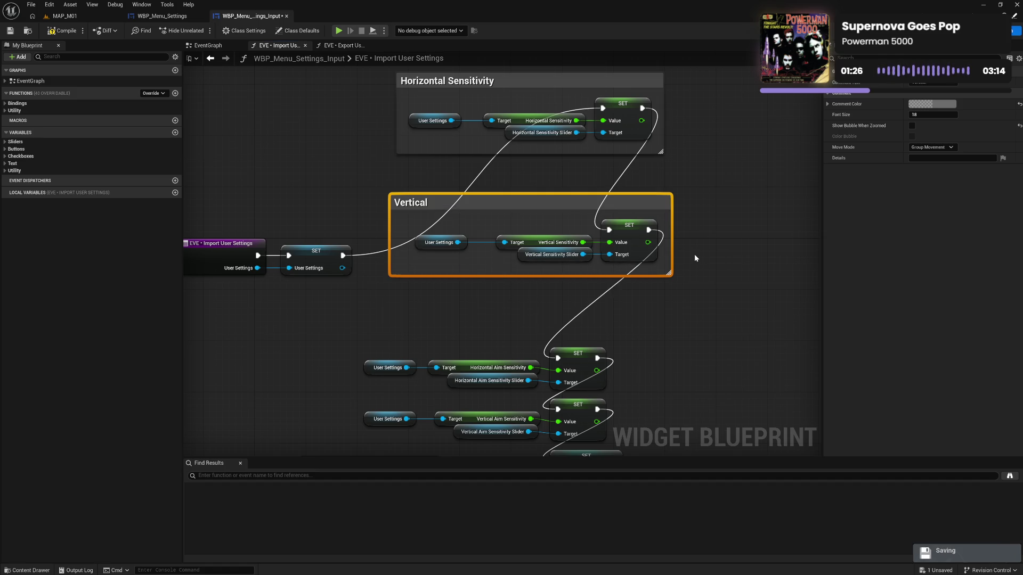
click(695, 254)
double_click(561, 201)
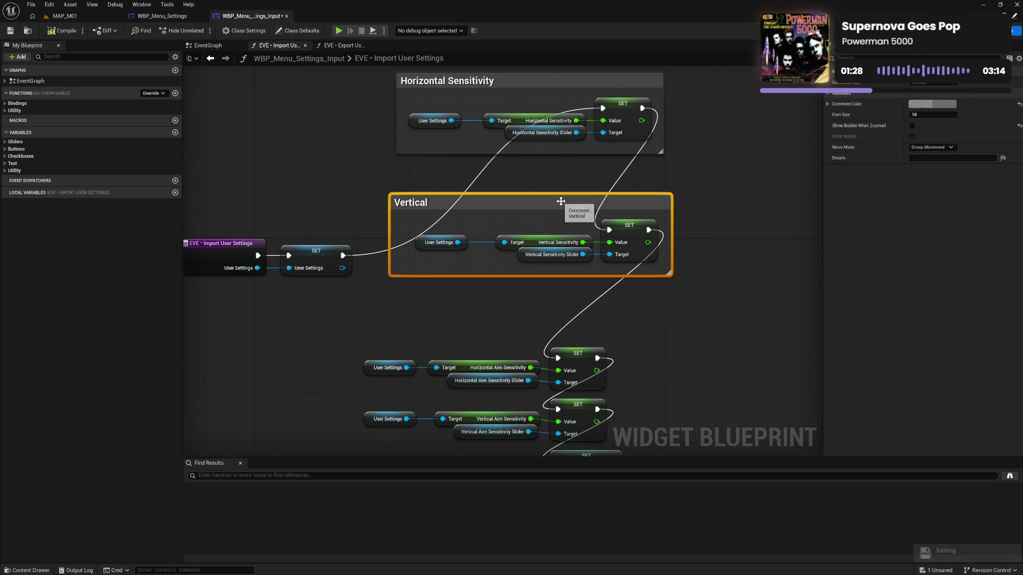
key(End)
text(Se)
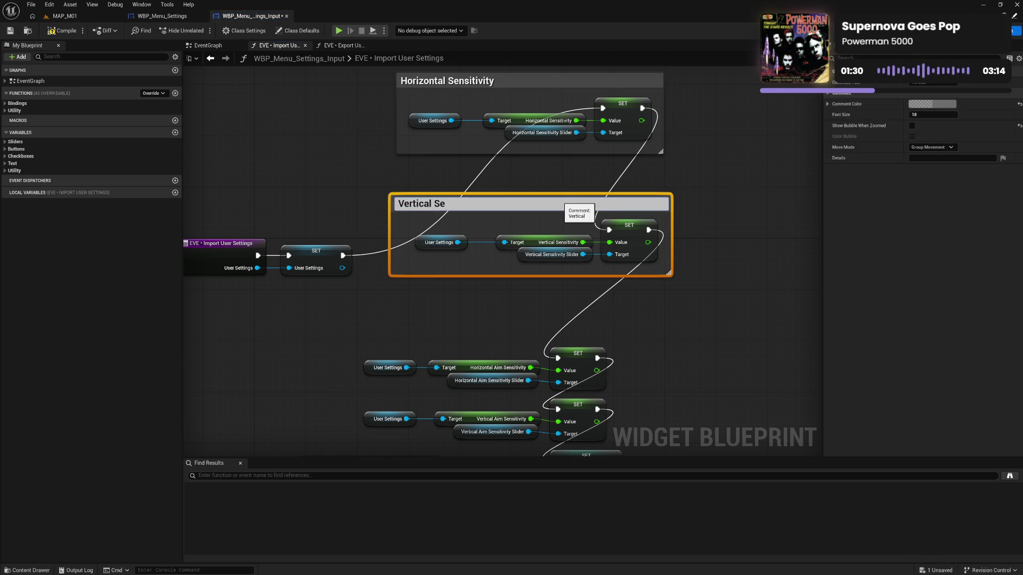
text(nsitivity)
key(Return)
drag(389, 240, 404, 240)
drag(433, 203, 423, 172)
click(494, 318)
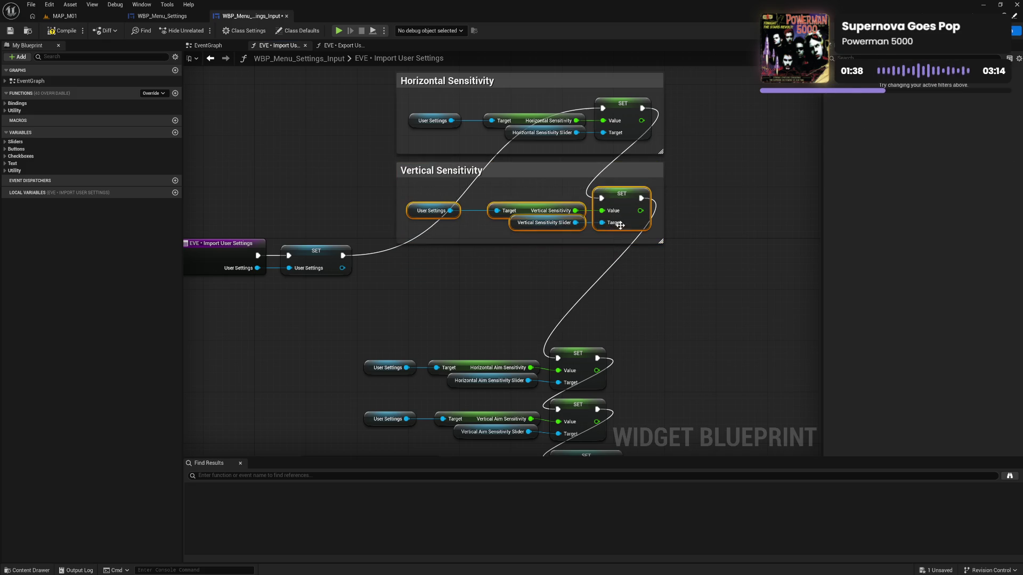
Step: Group the horizontal aim nodes in a 'Horizontal Aim Sensitivity' comment aligned under Vertical Sensitivity
drag(407, 350, 592, 395)
drag(568, 357, 574, 321)
drag(525, 344, 528, 344)
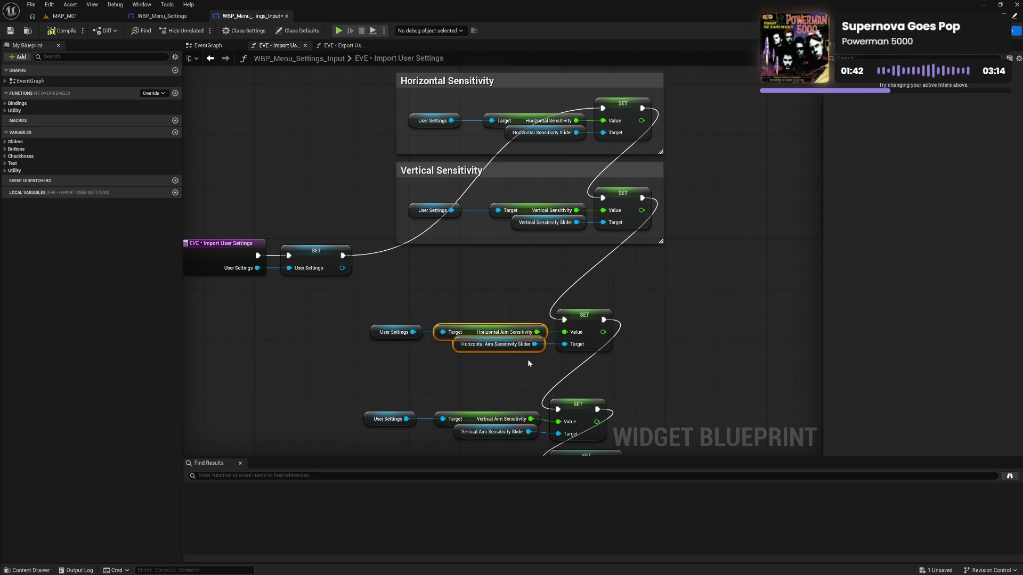
drag(408, 300, 578, 374)
drag(577, 325, 589, 305)
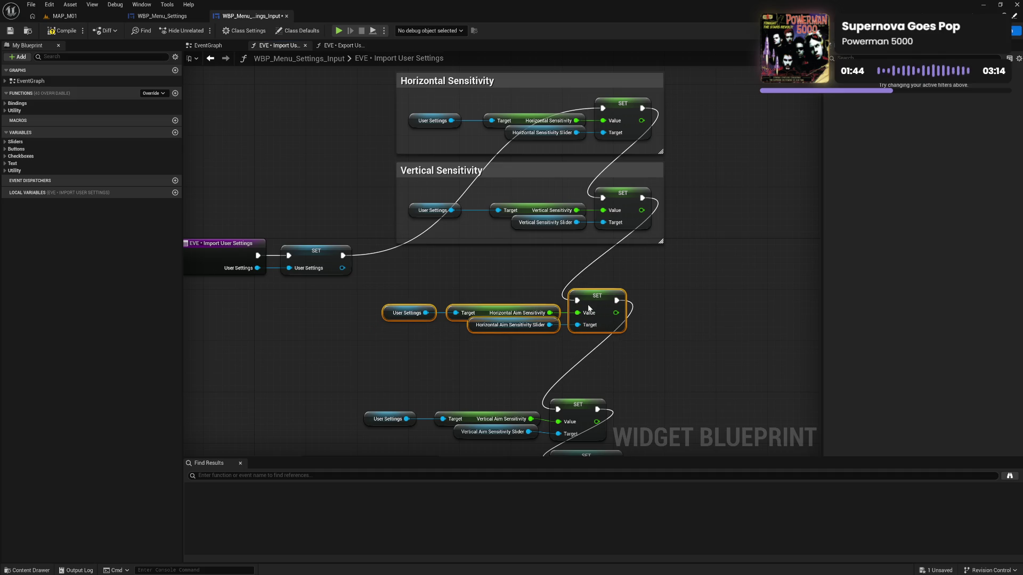
text(c)
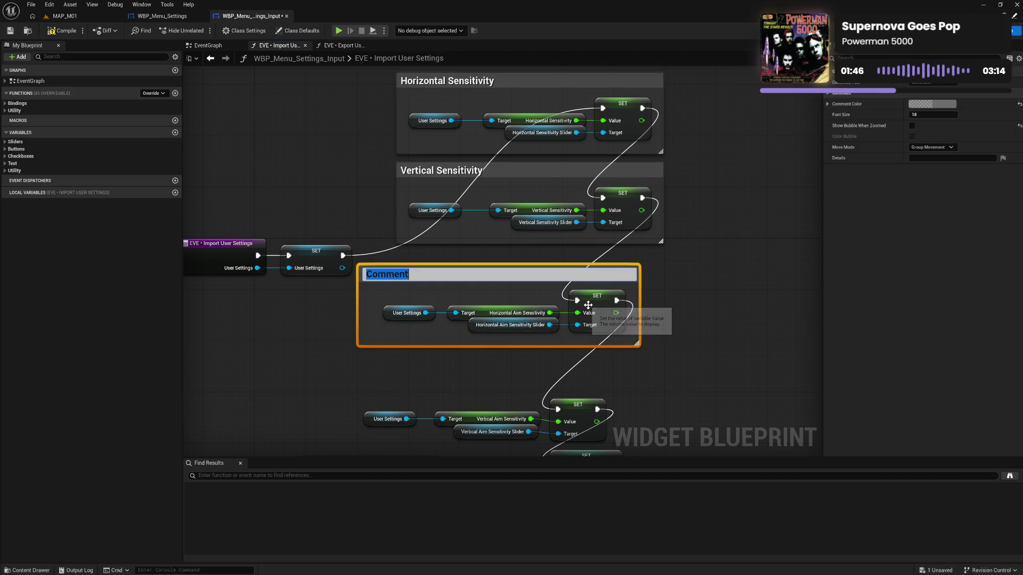
text(Horizontal A)
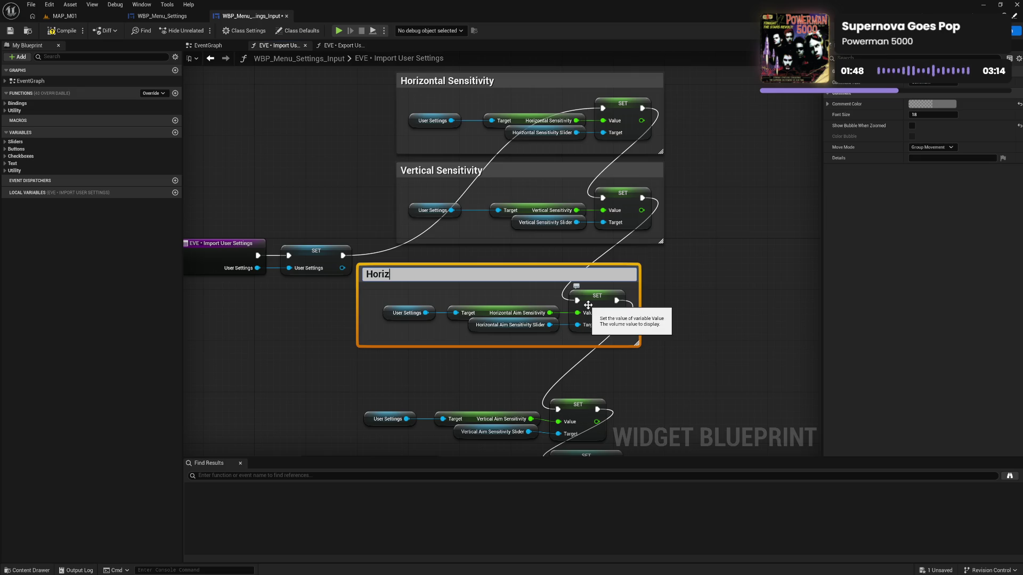
text(im Sens)
text(ivity)
key(Return)
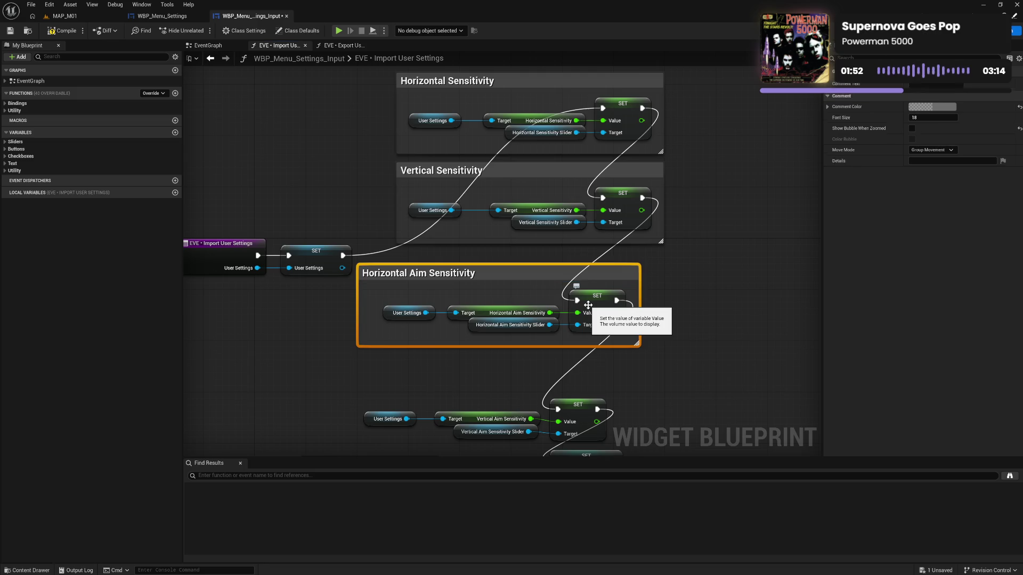
click(353, 315)
drag(357, 314, 373, 313)
mouse_move(397, 277)
mouse_down()
mouse_move(422, 264)
mouse_move(646, 323)
mouse_up()
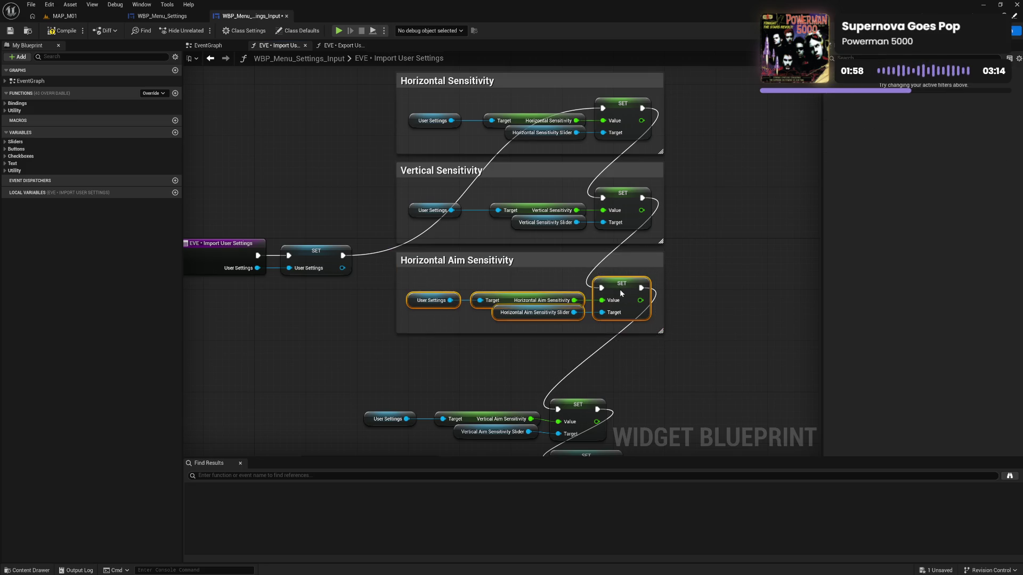
click(523, 377)
Step: Group the vertical aim nodes in a 'Vertical Aim Sensitivity' comment, trimmed and aligned
mouse_move(400, 412)
mouse_down()
mouse_move(388, 343)
mouse_move(559, 368)
mouse_move(610, 311)
mouse_up()
drag(468, 307, 550, 348)
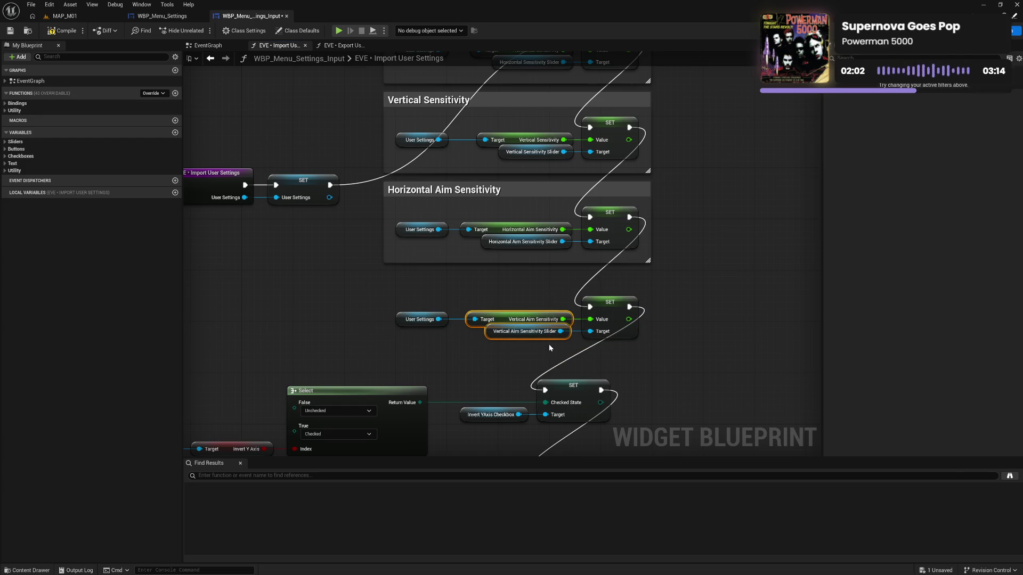
mouse_move(393, 292)
mouse_down()
mouse_move(620, 347)
mouse_move(613, 322)
mouse_up()
text(c)
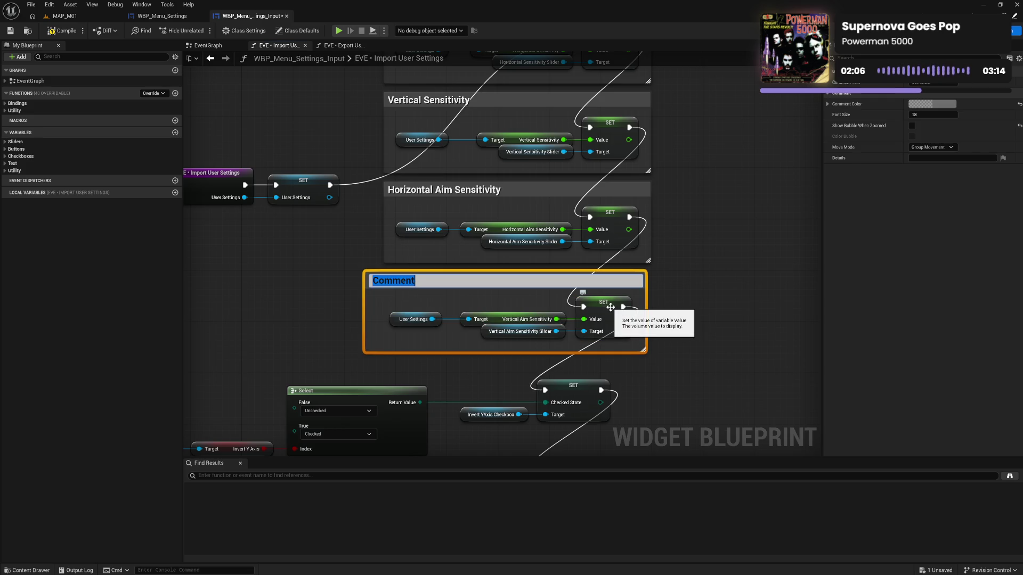
text(Vertical A)
text(im Sensitiv)
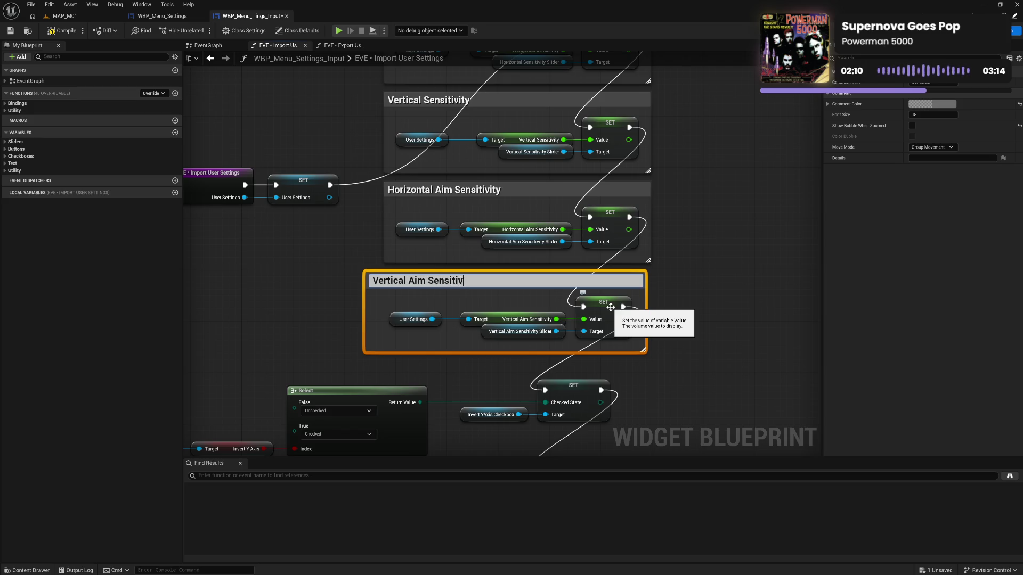
text(ity)
key(Return)
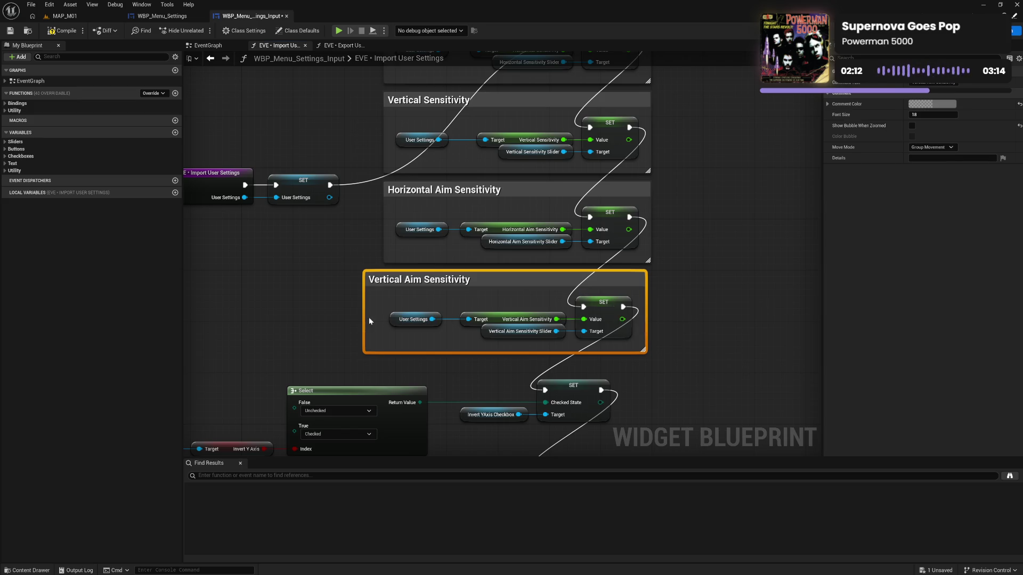
drag(364, 318, 377, 318)
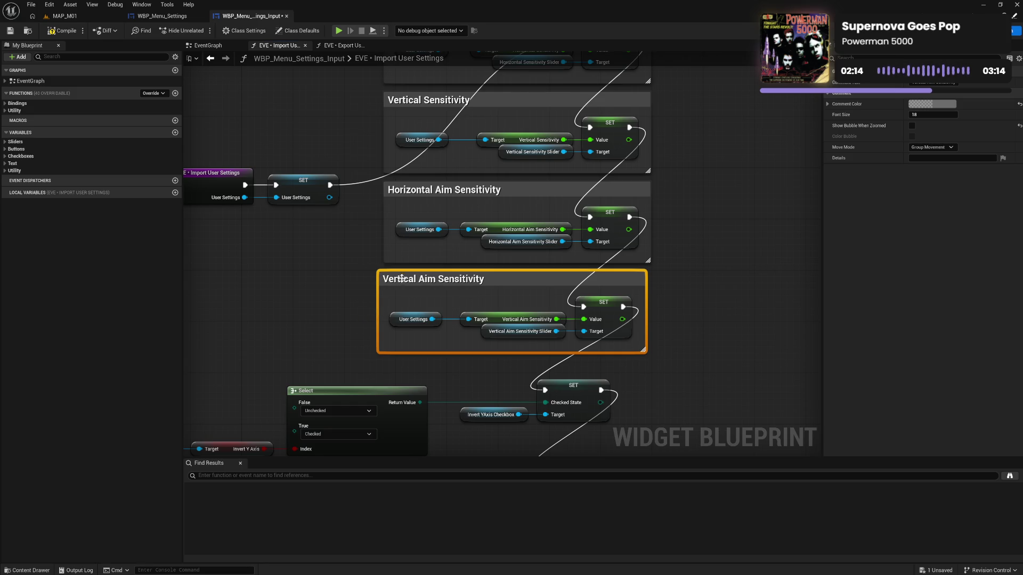
drag(402, 278, 407, 277)
drag(391, 341, 608, 308)
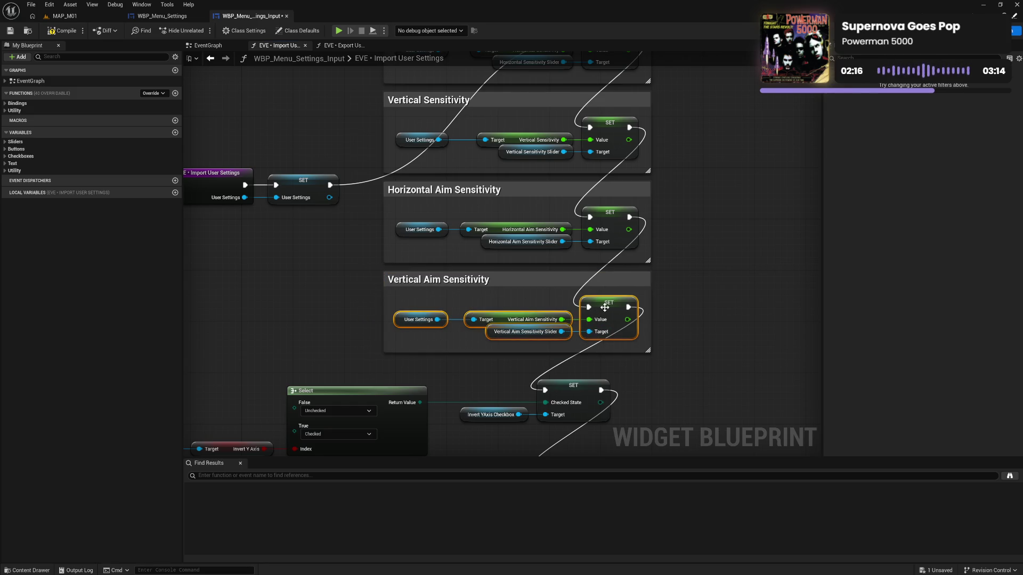
click(676, 362)
Step: Select the Select node rows below and shift them slightly left
drag(553, 448, 565, 311)
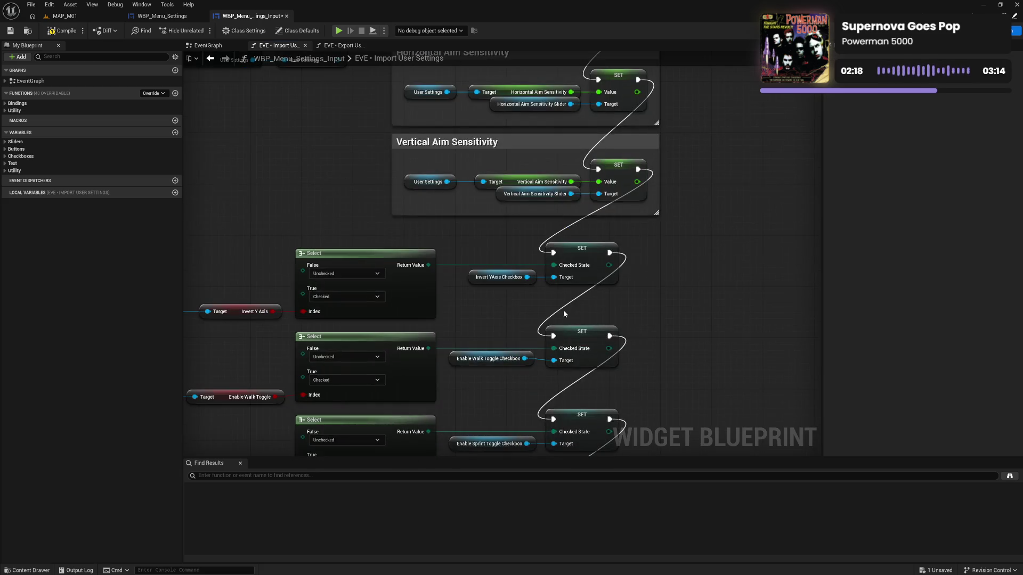
scroll(554, 307, down, 1)
scroll(552, 306, down, 1)
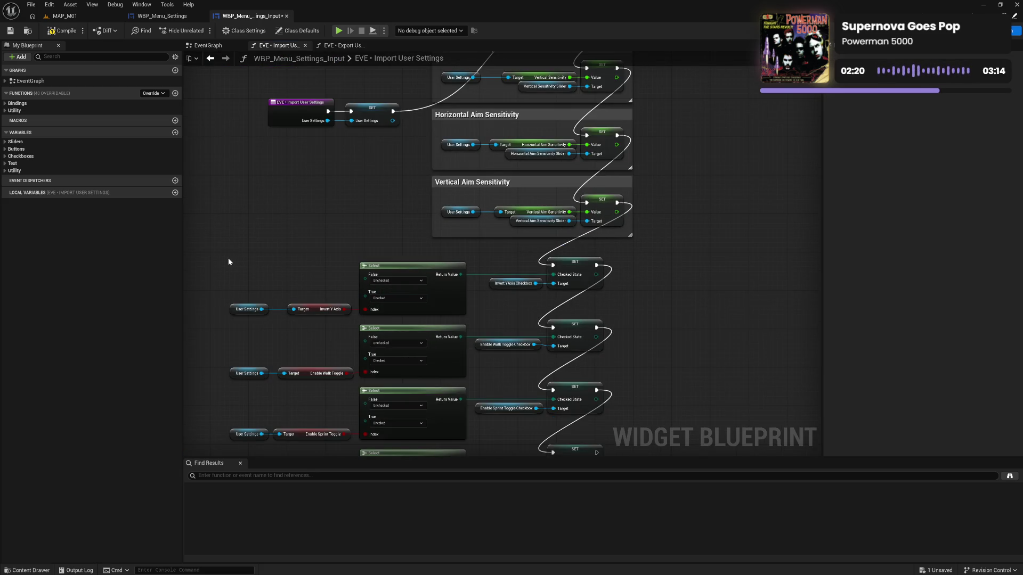
mouse_move(229, 259)
mouse_down()
mouse_move(423, 323)
mouse_move(430, 373)
mouse_up()
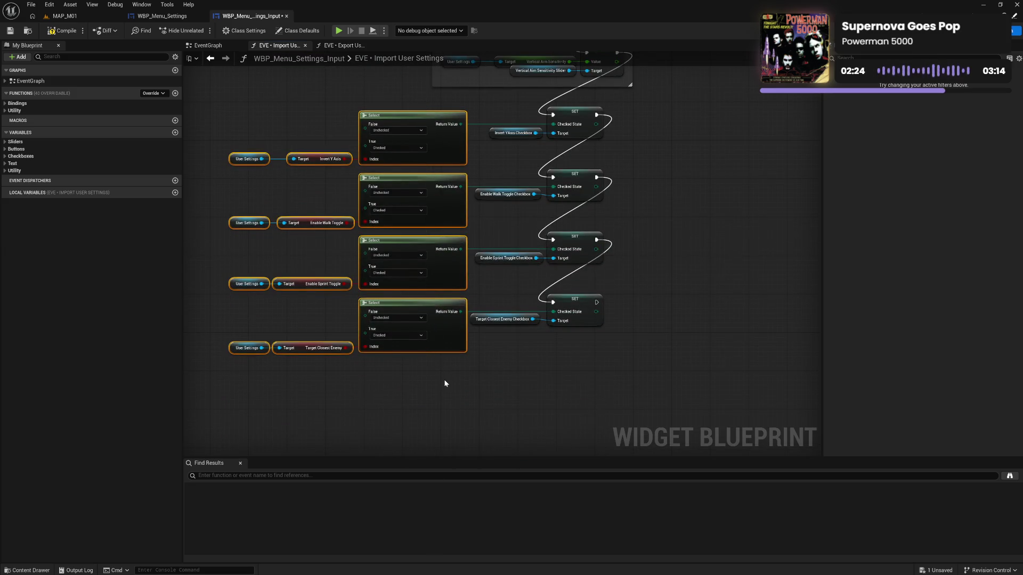
key(Left)
Step: Deselect the Select rows and marquee-select the Invert Y Axis row
click(499, 358)
drag(499, 355, 522, 426)
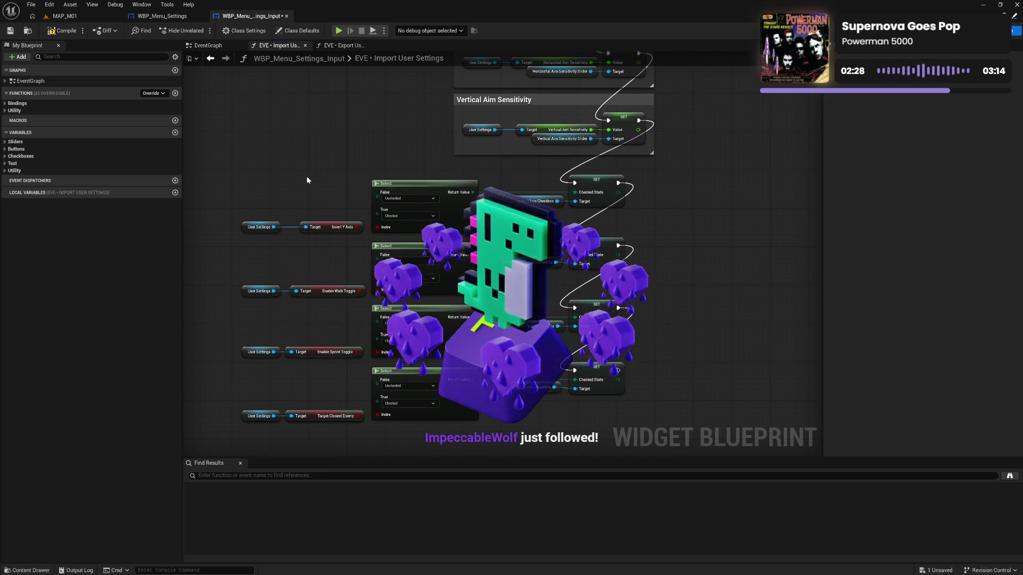
drag(255, 177, 497, 222)
drag(571, 215, 607, 217)
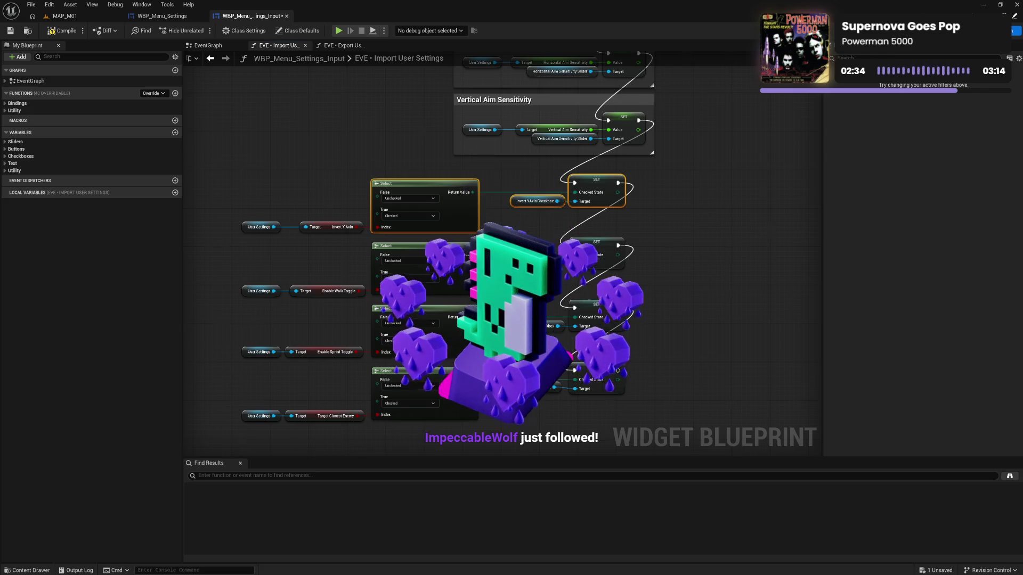
Step: Wrap the Target Closest Enemy row in a 'Target Closest Enemy' comment and position it
drag(612, 405, 629, 326)
drag(265, 293, 647, 346)
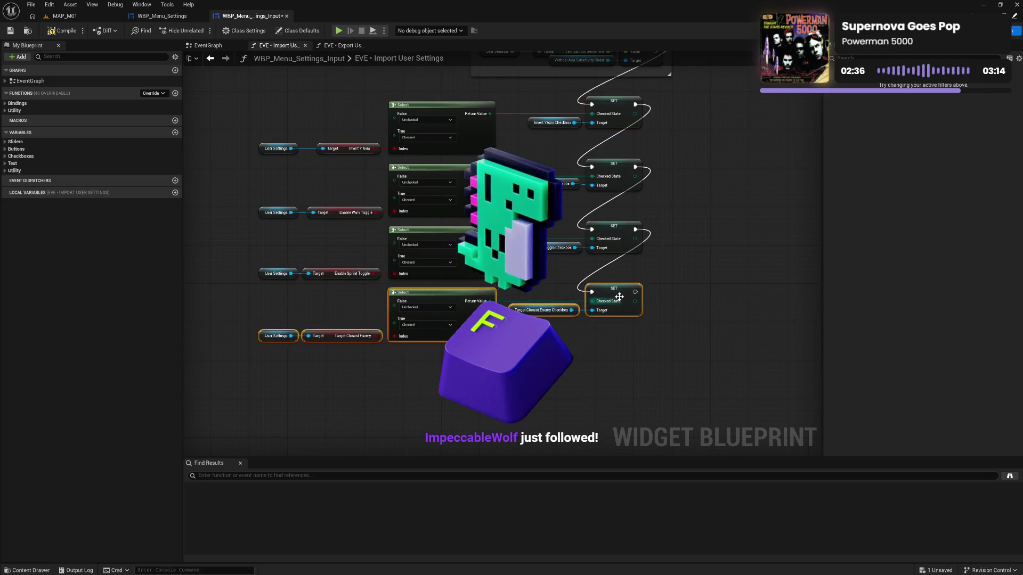
drag(276, 337, 291, 389)
key(c)
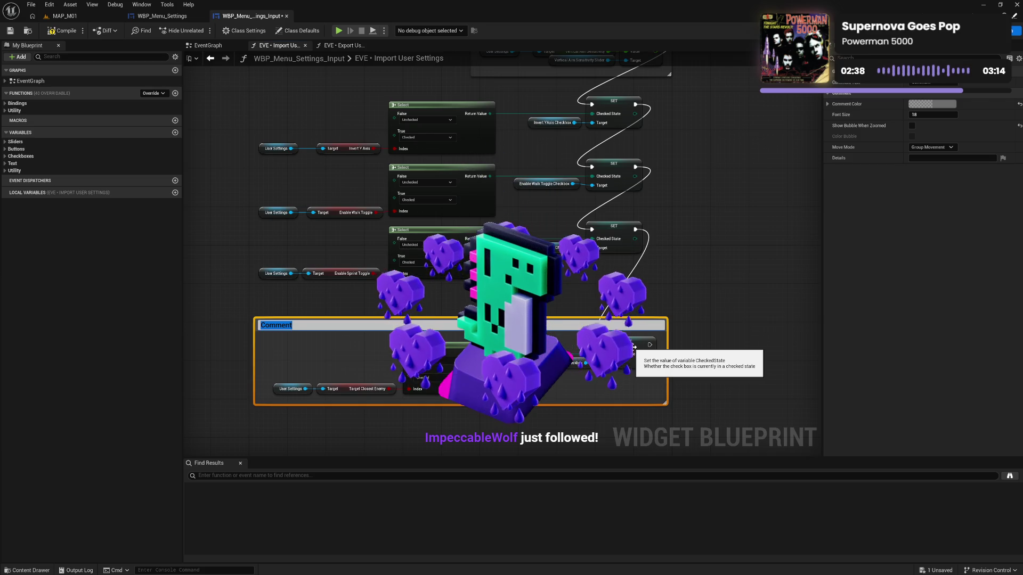
text(Target Cl)
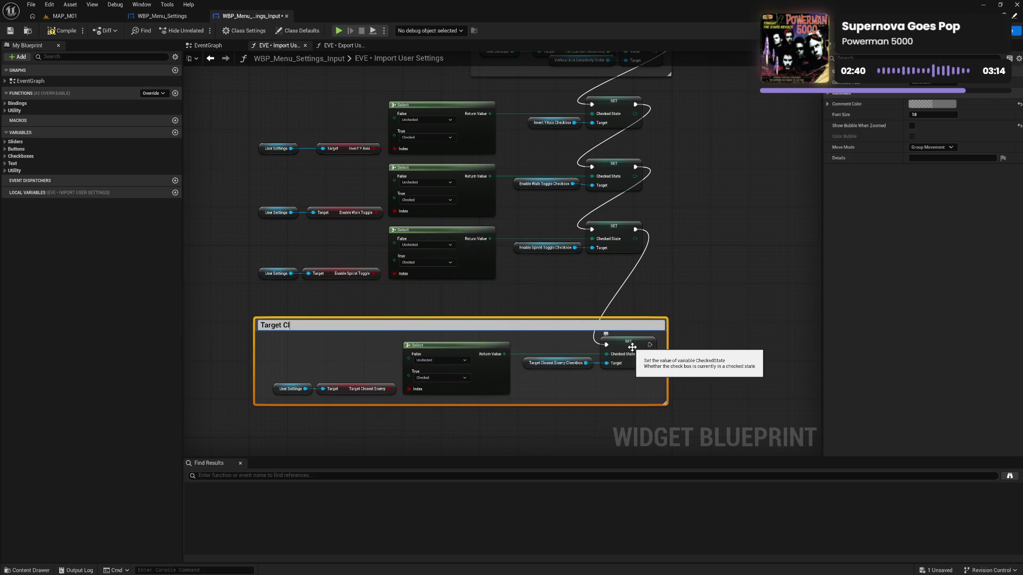
text(osest Enemy)
key(Return)
drag(254, 368, 297, 334)
mouse_move(278, 406)
mouse_down()
mouse_move(405, 373)
mouse_move(628, 345)
mouse_up()
click(546, 313)
drag(524, 324, 538, 374)
Step: Wrap the Enable Sprint Toggle row in an 'Enable Sprint Toggle' comment above Target Closest Enemy
mouse_move(258, 299)
mouse_down()
mouse_move(621, 237)
mouse_move(641, 266)
mouse_up()
key(c)
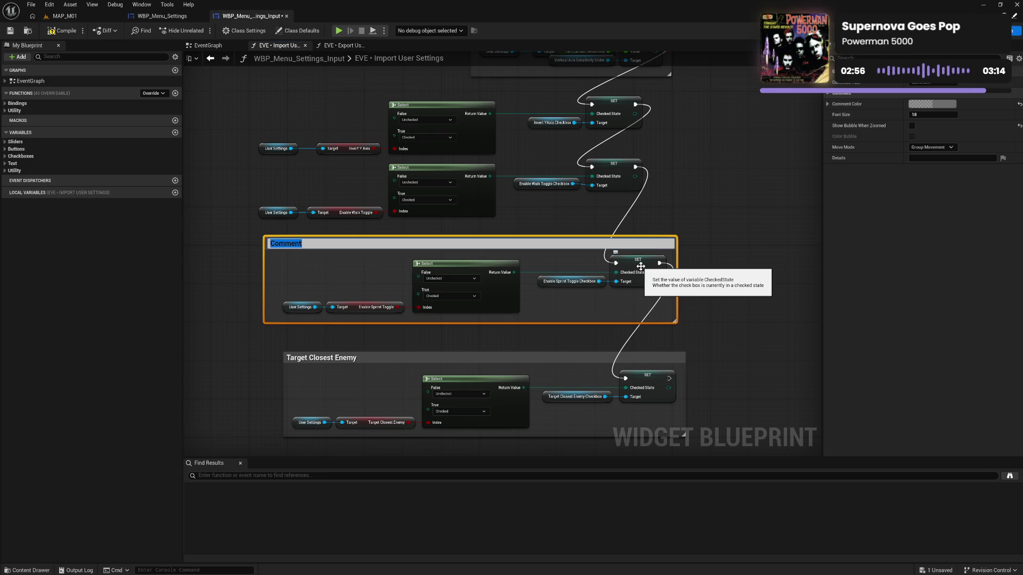
text(Enable S)
text(print)
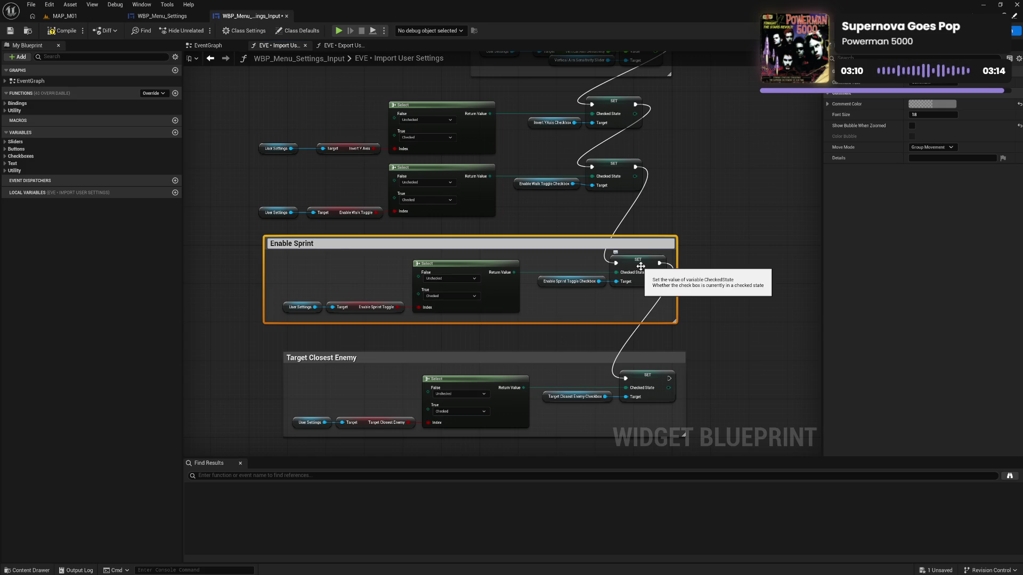
text(Toggle)
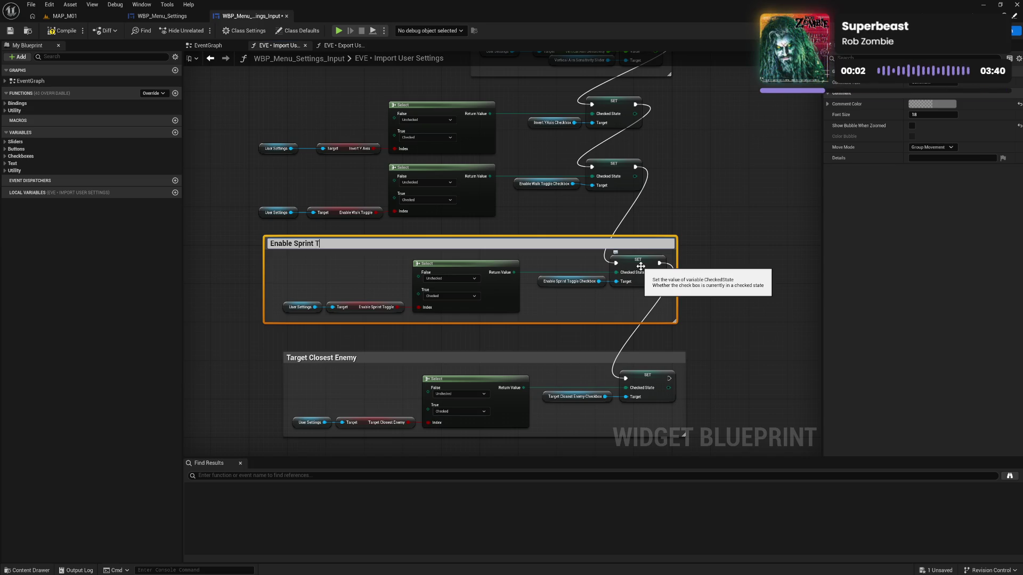
key(Return)
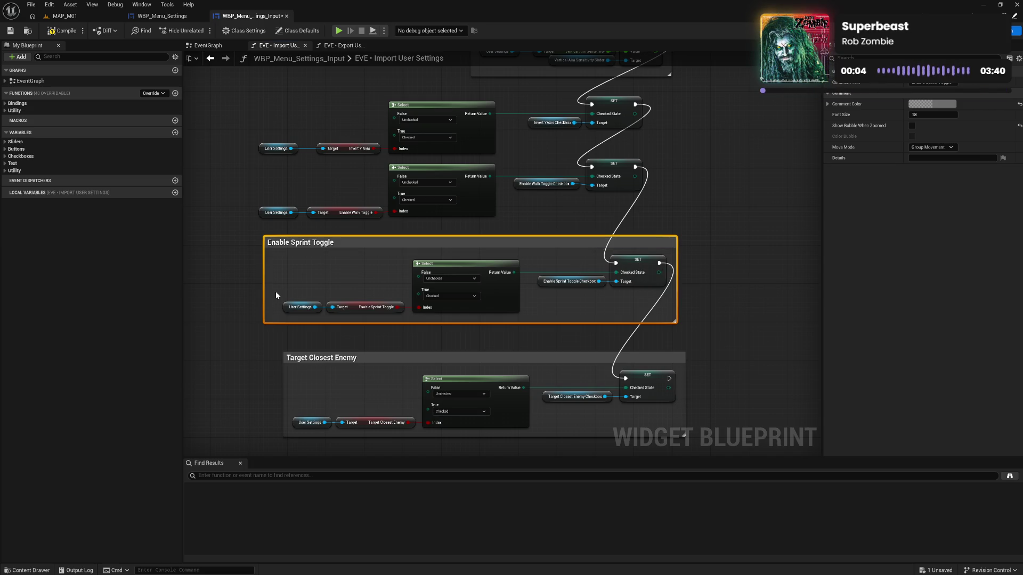
drag(265, 294, 274, 296)
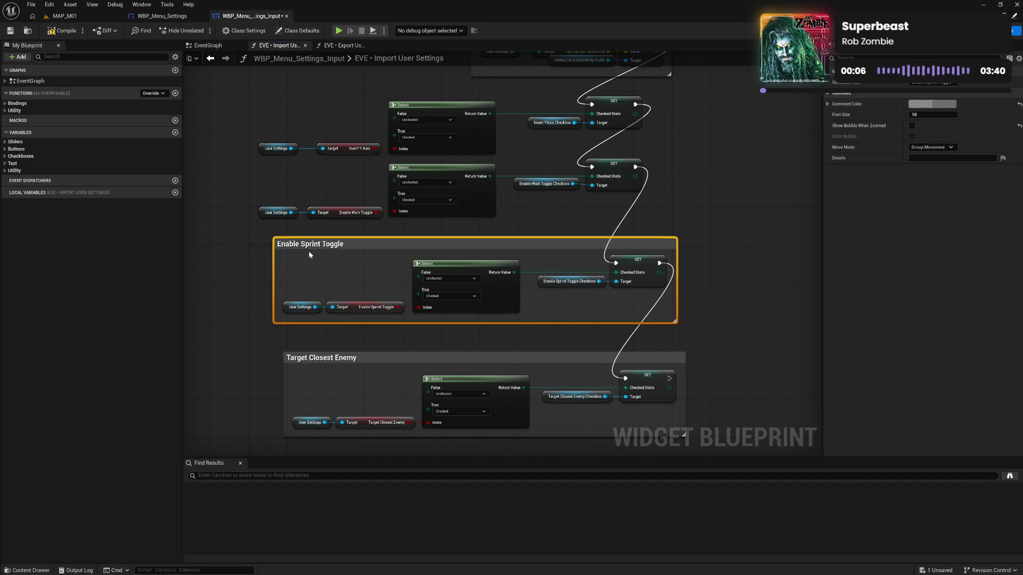
mouse_move(313, 248)
mouse_down()
mouse_move(323, 276)
mouse_move(366, 268)
mouse_move(558, 347)
mouse_move(646, 340)
mouse_up()
drag(642, 284, 643, 285)
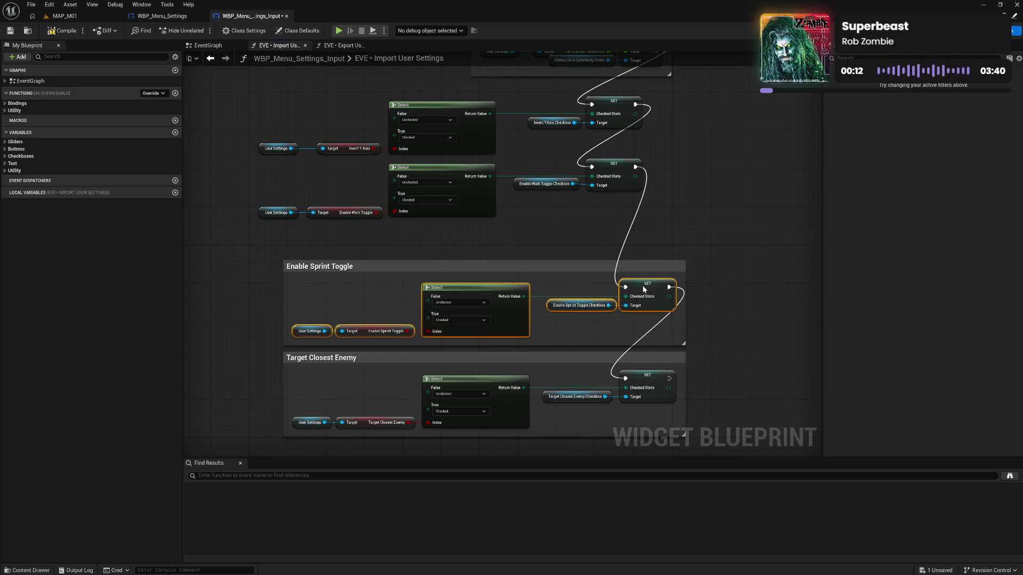
Step: Wrap the Enable Walk Toggle row in an 'Enable Walk Toggle' comment above Enable Sprint Toggle
click(527, 280)
drag(460, 254, 460, 263)
mouse_move(263, 184)
mouse_down()
mouse_move(581, 226)
mouse_move(647, 222)
mouse_up()
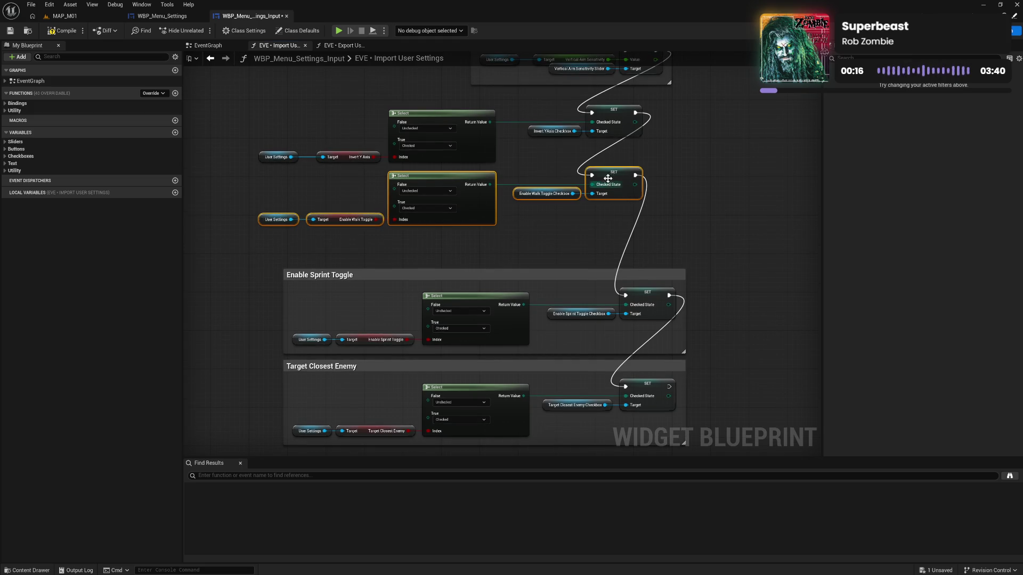
drag(613, 179, 628, 189)
key(c)
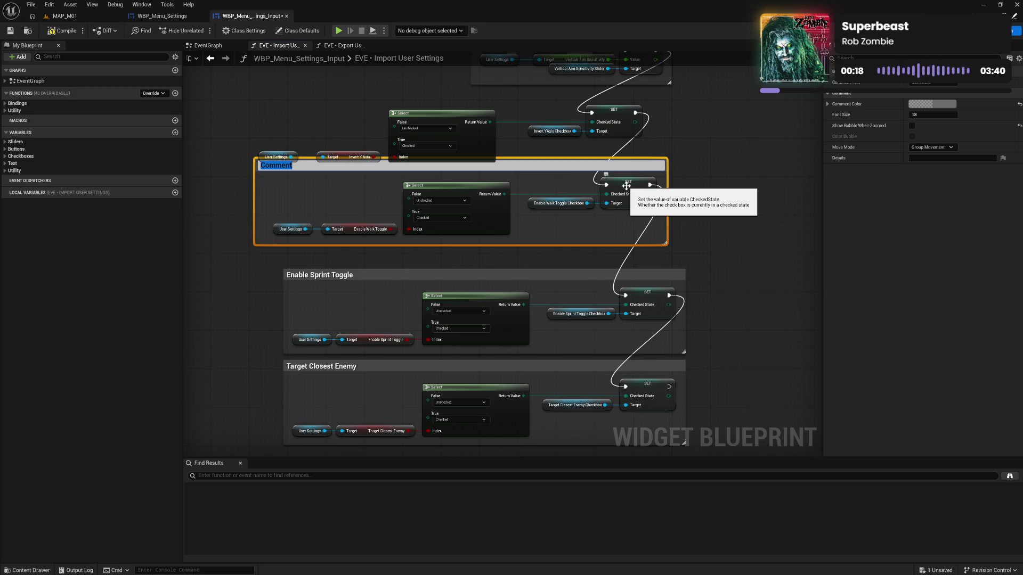
text(Enable W)
text(alk Toggle)
key(Return)
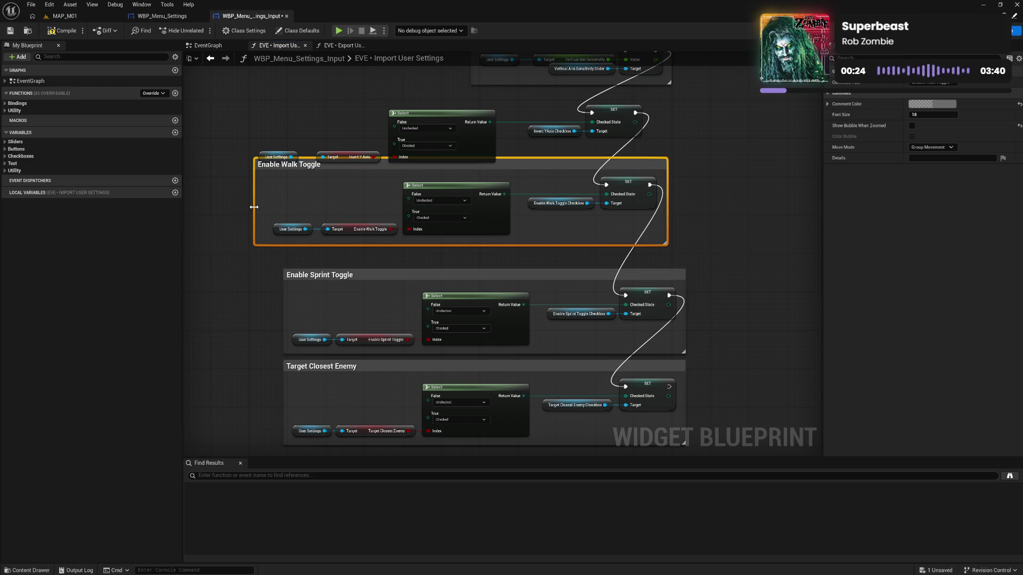
drag(253, 204, 264, 204)
drag(453, 169, 472, 187)
drag(310, 206, 680, 249)
drag(635, 205, 636, 206)
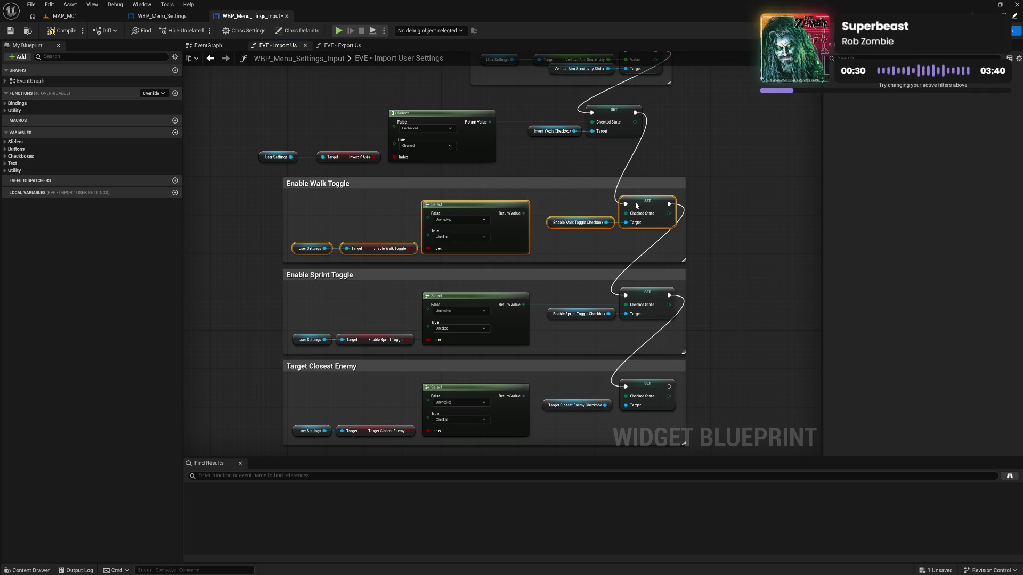
click(687, 158)
Step: Move the Invert Y Axis nodes into open space and wrap them in an 'Invert Y Axis' comment
drag(591, 163, 595, 222)
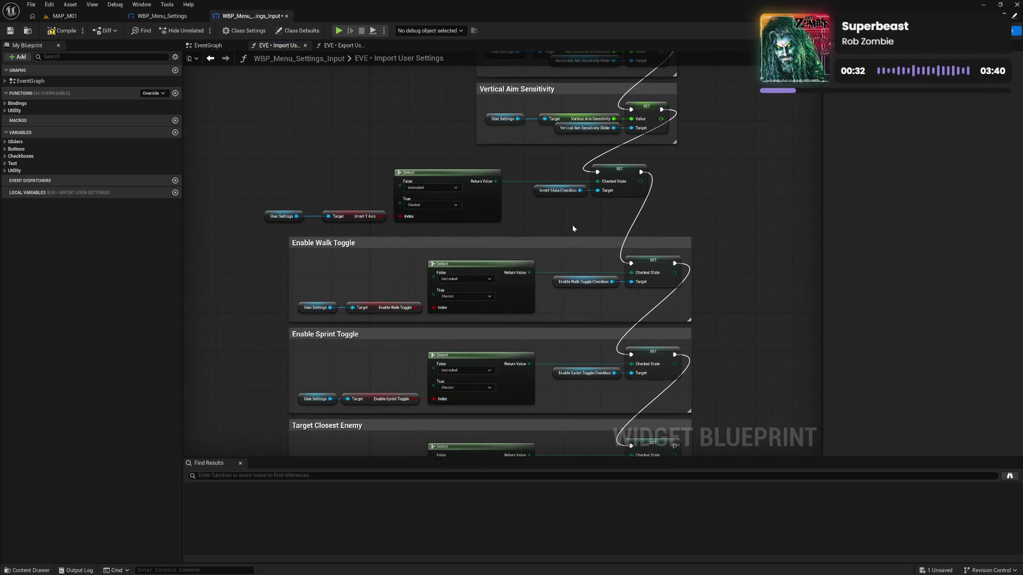
drag(259, 180, 675, 211)
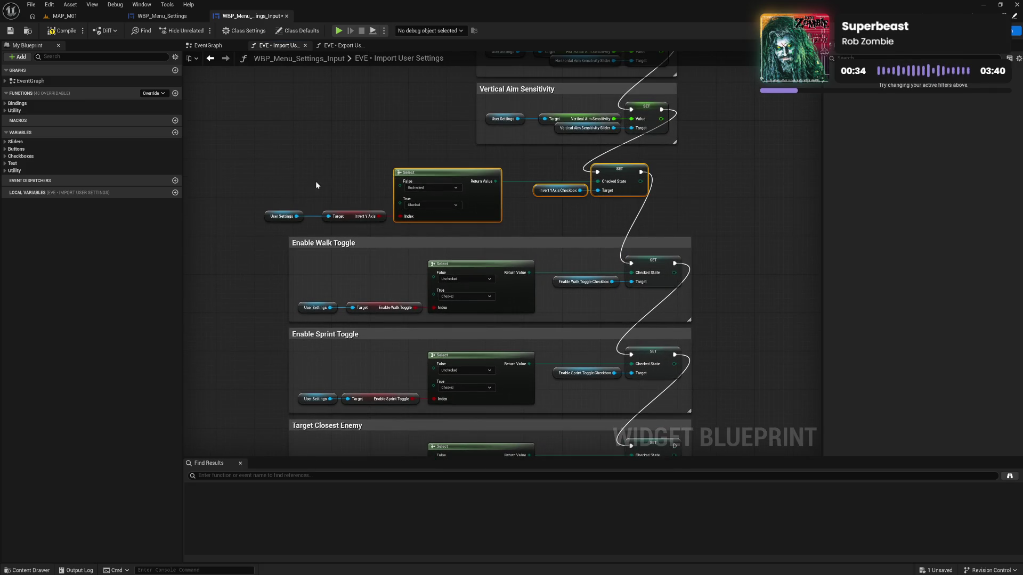
drag(609, 177, 405, 154)
key(c)
drag(256, 151, 491, 160)
click(449, 120)
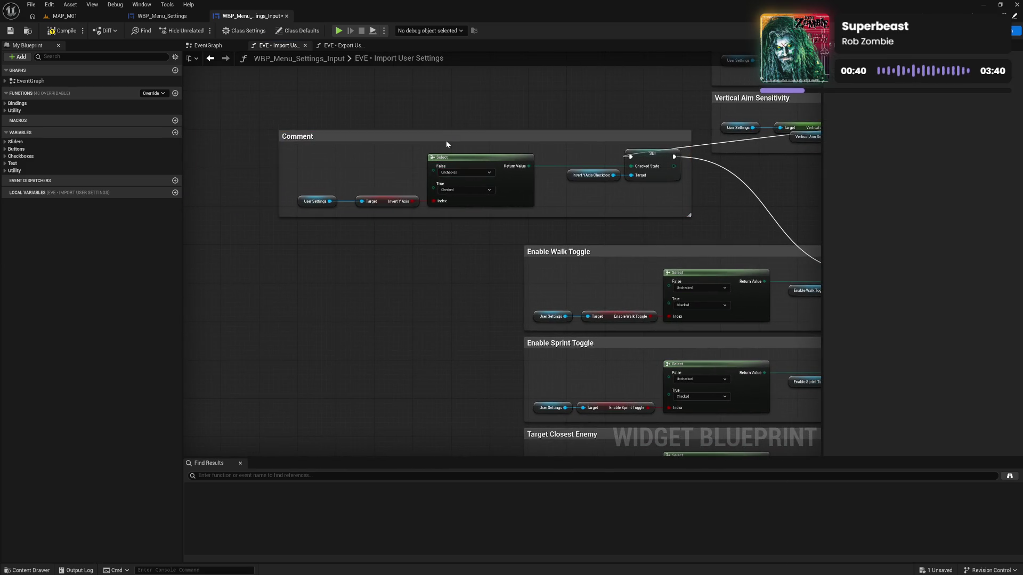
double_click(446, 137)
text(Invert Y Axis)
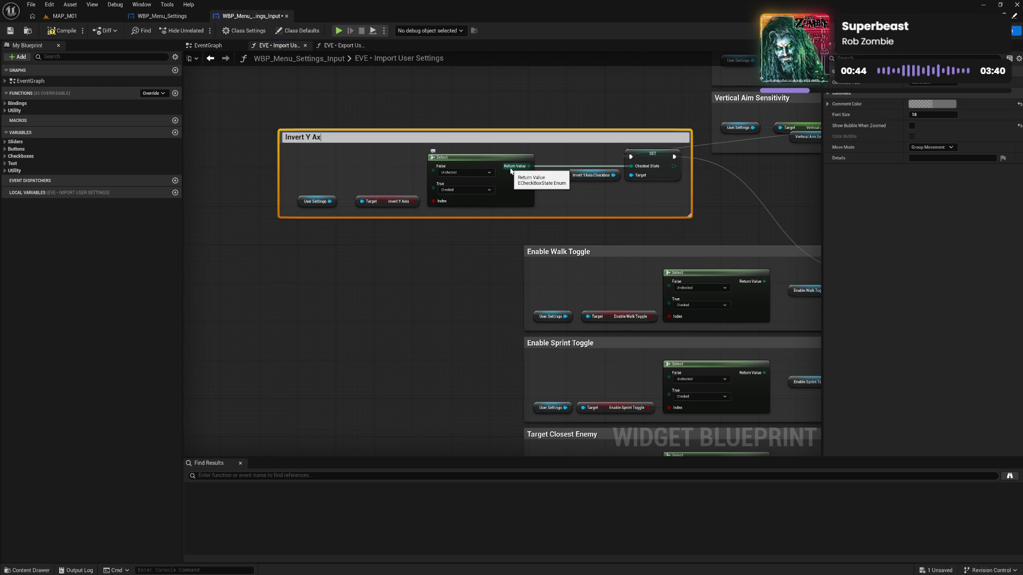
key(Return)
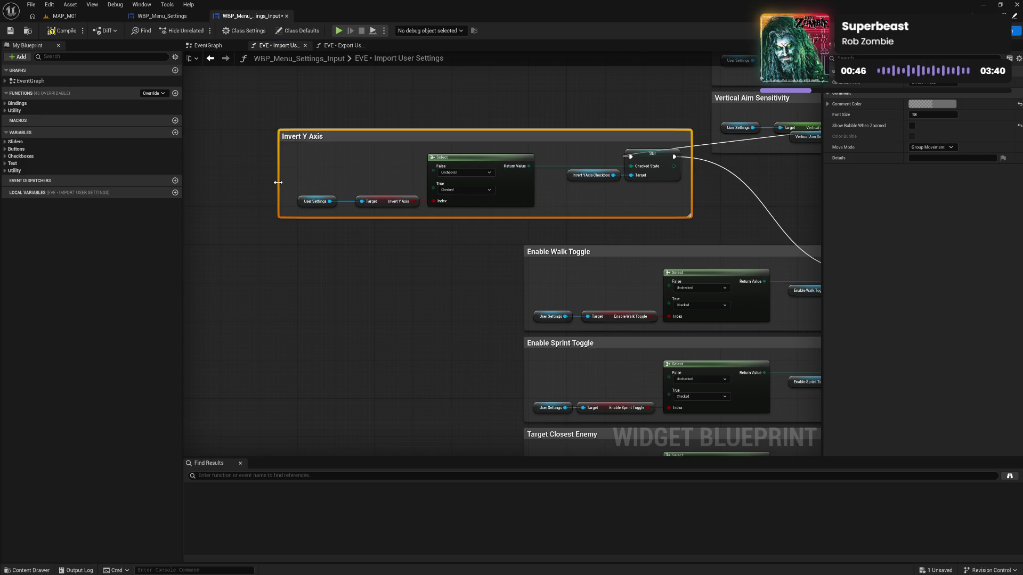
drag(278, 182, 288, 183)
mouse_move(326, 144)
mouse_down()
mouse_move(423, 158)
mouse_move(689, 151)
mouse_move(837, 177)
mouse_move(302, 162)
mouse_up()
double_click(330, 148)
click(367, 171)
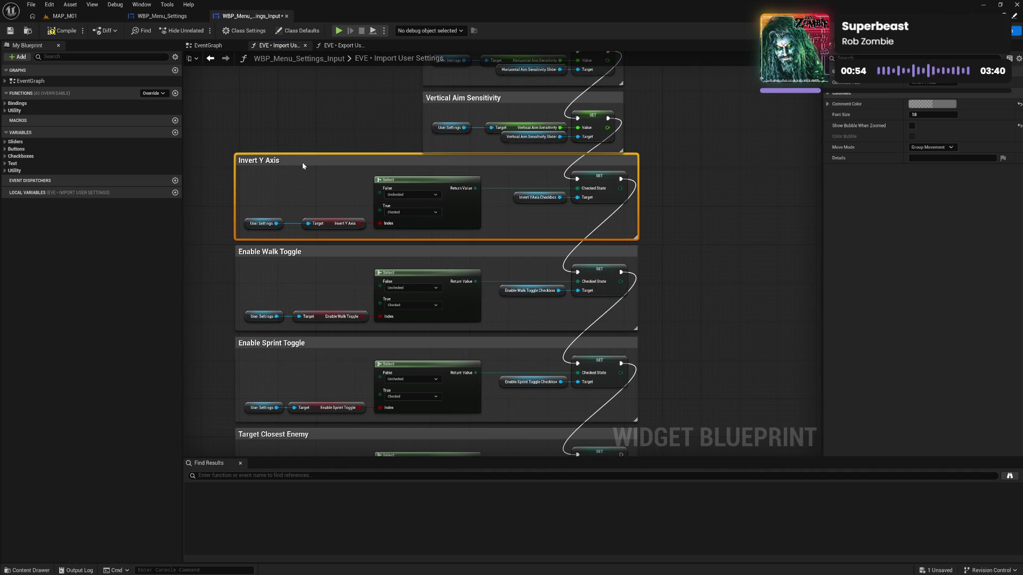
click(285, 191)
Step: Align the four sensitivity comment boxes with the Invert Y Axis comment
mouse_move(358, 157)
mouse_down()
mouse_move(401, 254)
mouse_move(401, 327)
mouse_up()
mouse_move(451, 90)
mouse_down()
mouse_move(659, 223)
mouse_move(672, 338)
mouse_up()
drag(635, 293, 650, 286)
click(791, 338)
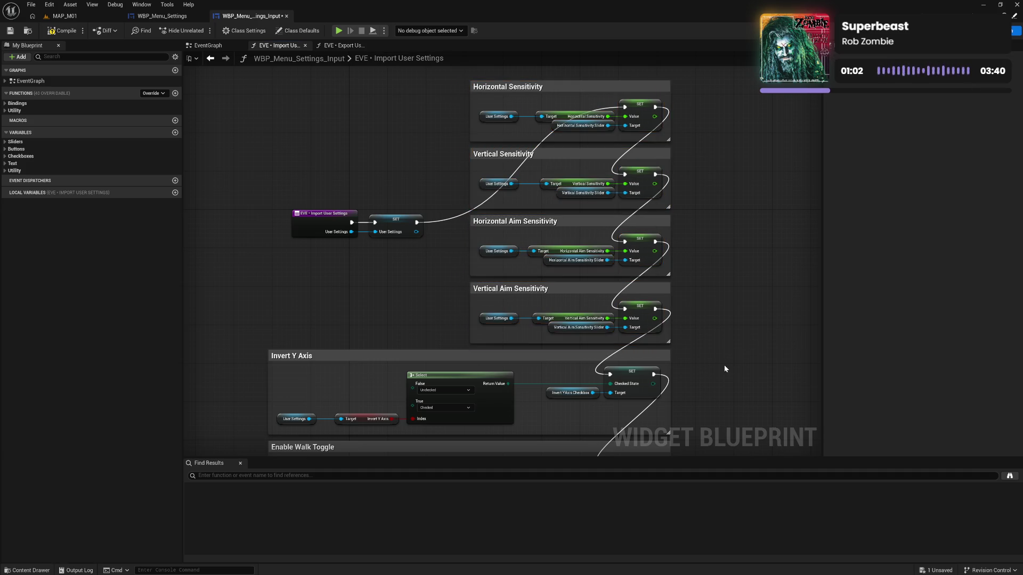
scroll(724, 364, down, 5)
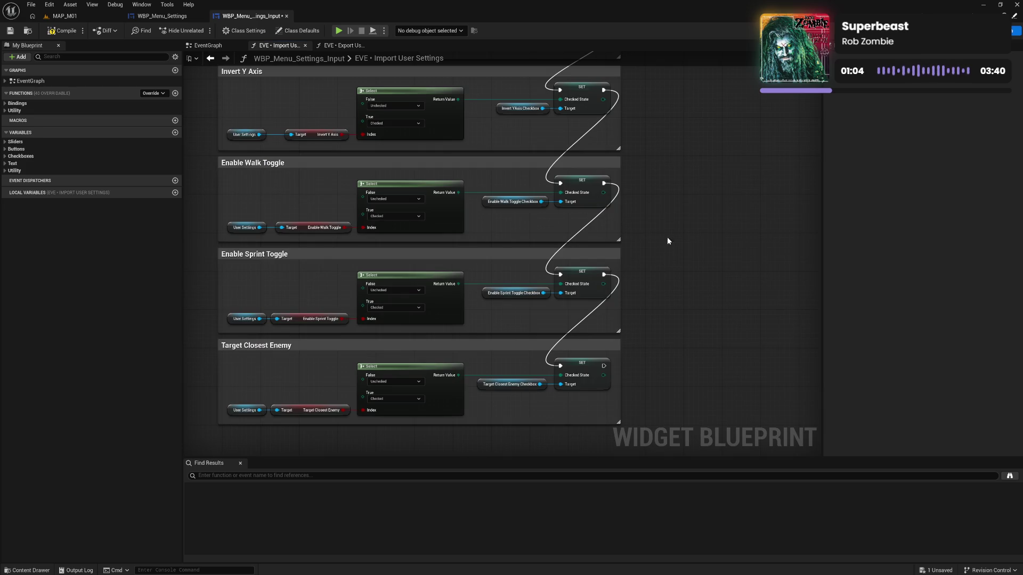
scroll(673, 206, up, 5)
scroll(386, 272, up, 1)
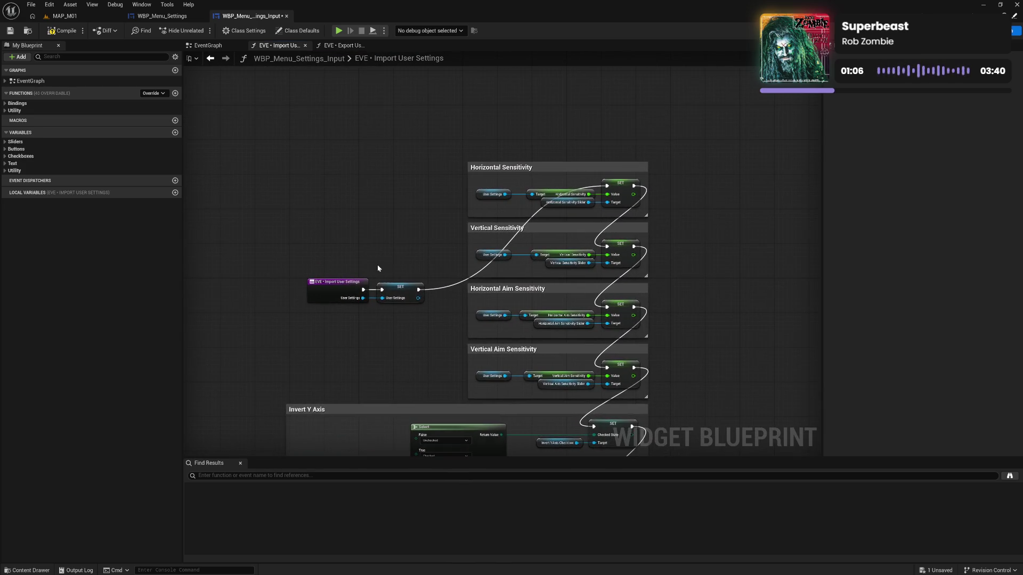
Step: Add a User Settings getter and wire it into the SET node's User Settings pin
mouse_move(337, 281)
mouse_down()
mouse_move(312, 266)
mouse_move(310, 247)
mouse_up()
drag(403, 288, 426, 188)
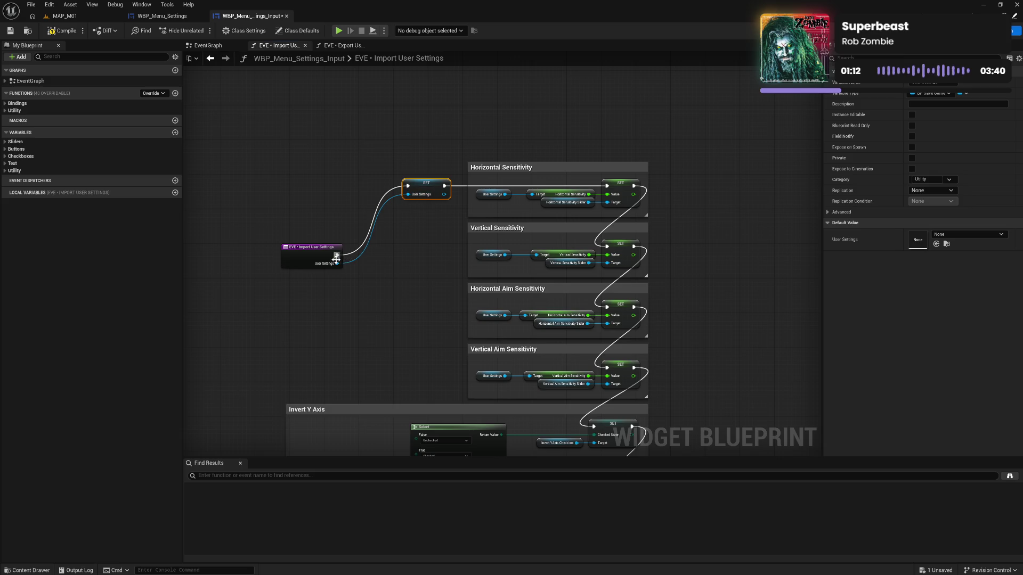
right_click(359, 218)
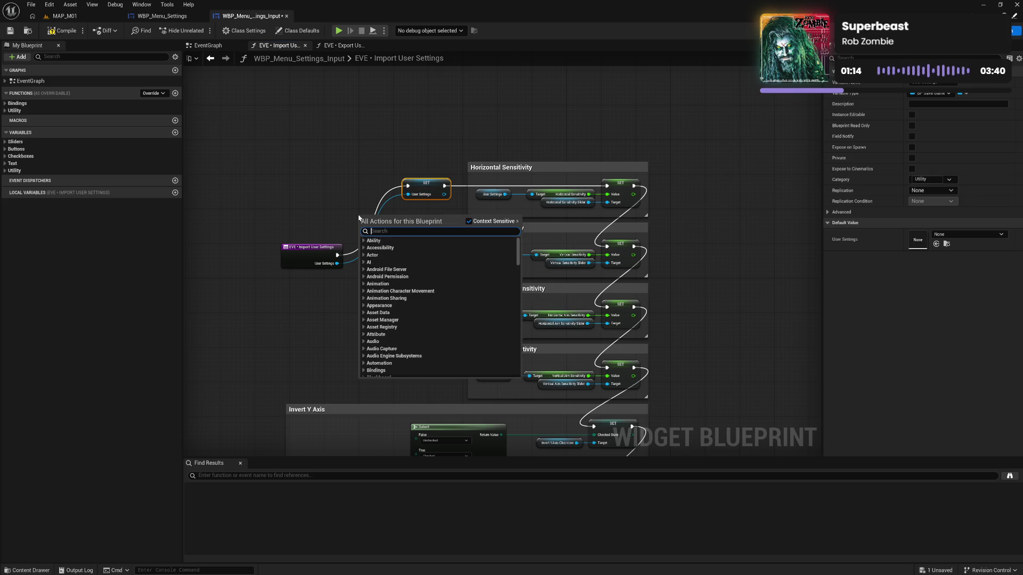
text(get user)
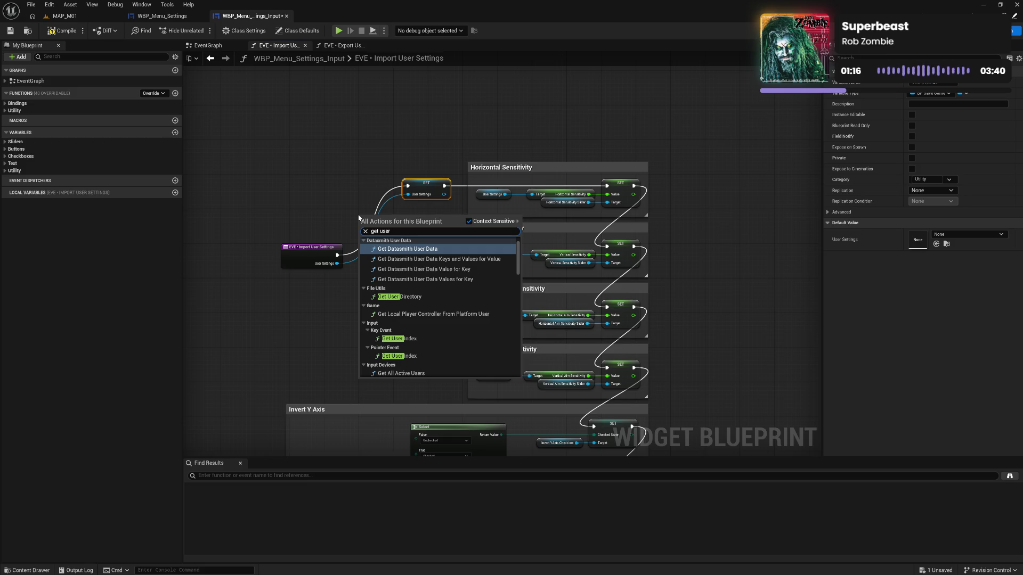
text( var)
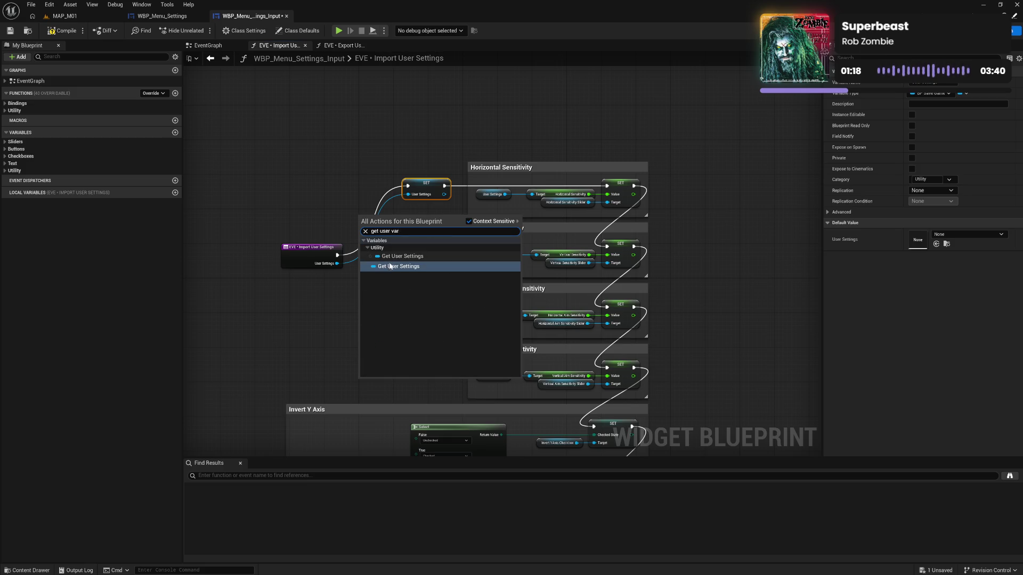
click(397, 267)
drag(398, 206, 409, 195)
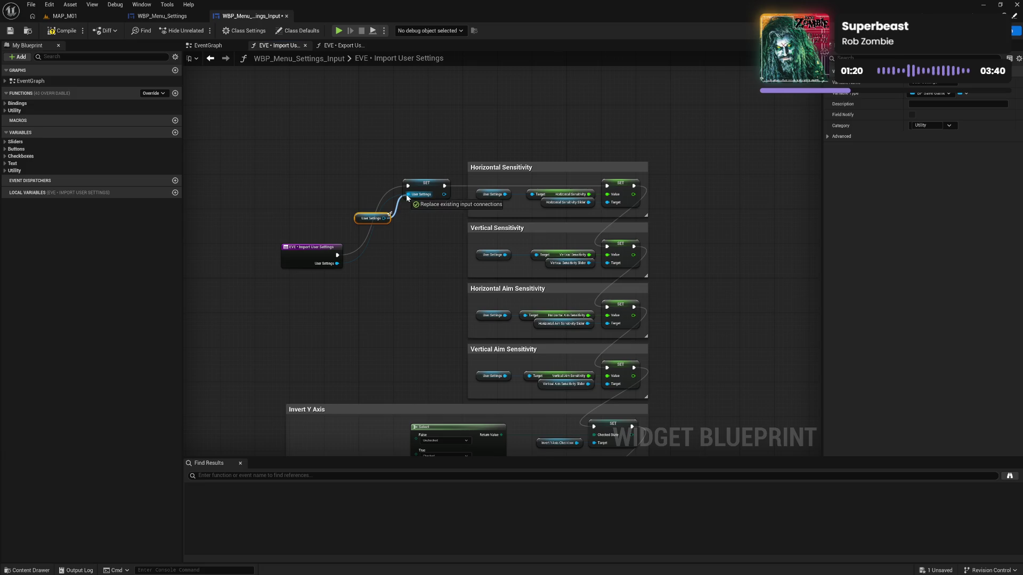
drag(360, 223, 365, 202)
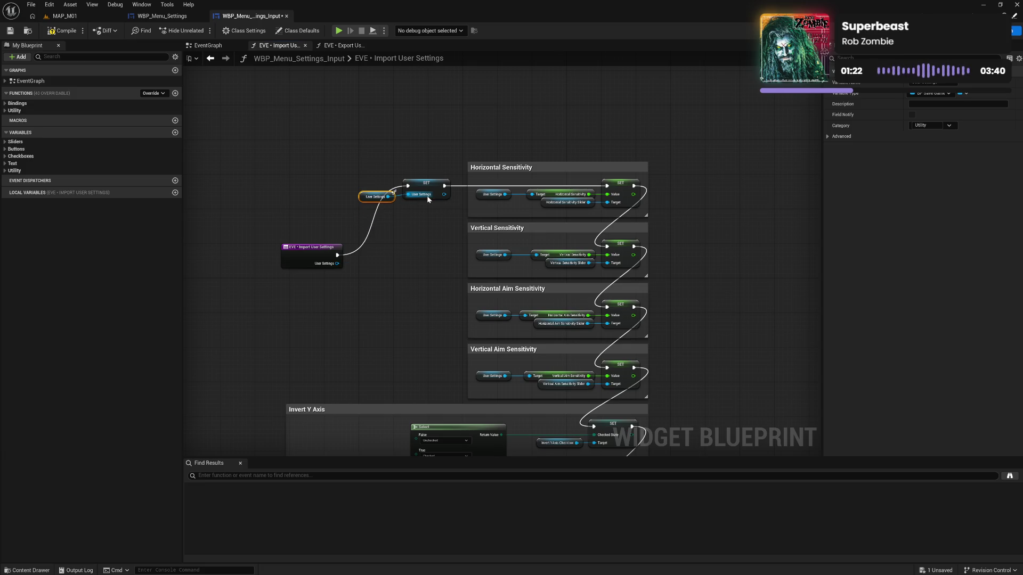
Step: Wrap the getter and SET in an 'Update User Settings' comment, with the import event beside it
ctrl+click(430, 187)
drag(430, 187, 391, 191)
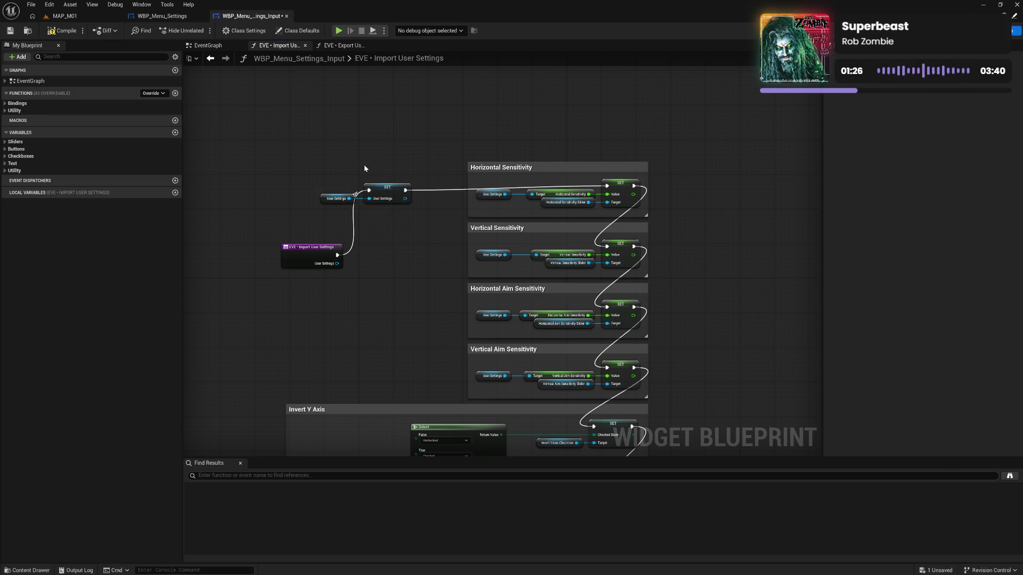
text(cUpdate Use)
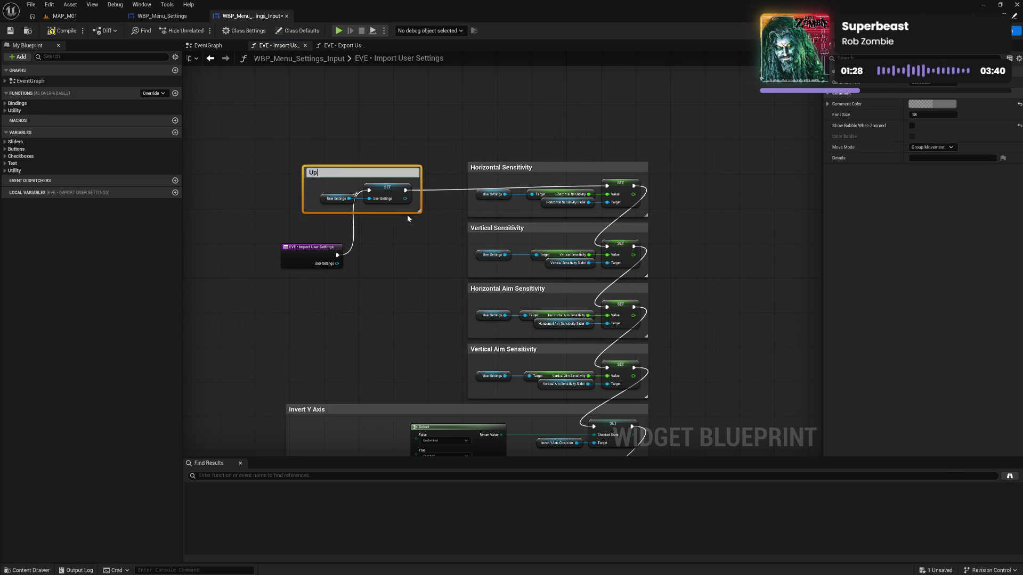
text(r Settings)
key(Return)
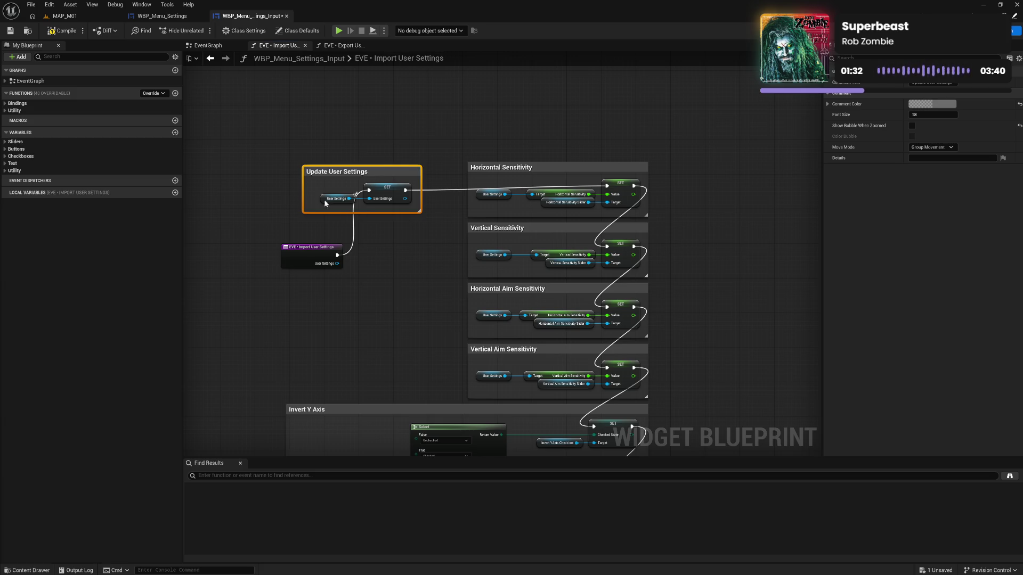
drag(304, 198, 378, 172)
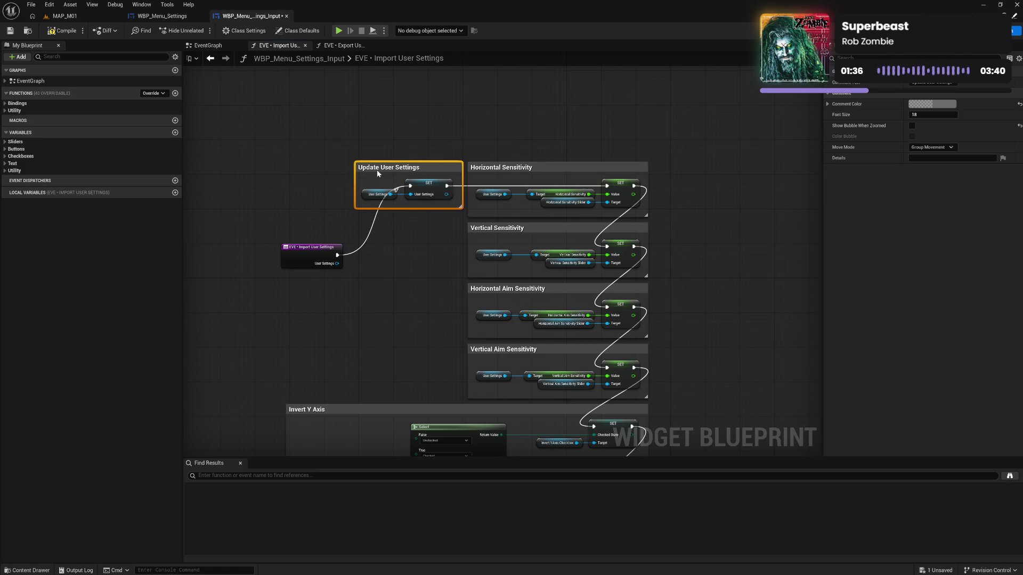
click(433, 210)
drag(433, 210, 433, 188)
click(373, 224)
drag(322, 251, 324, 188)
drag(313, 267, 342, 186)
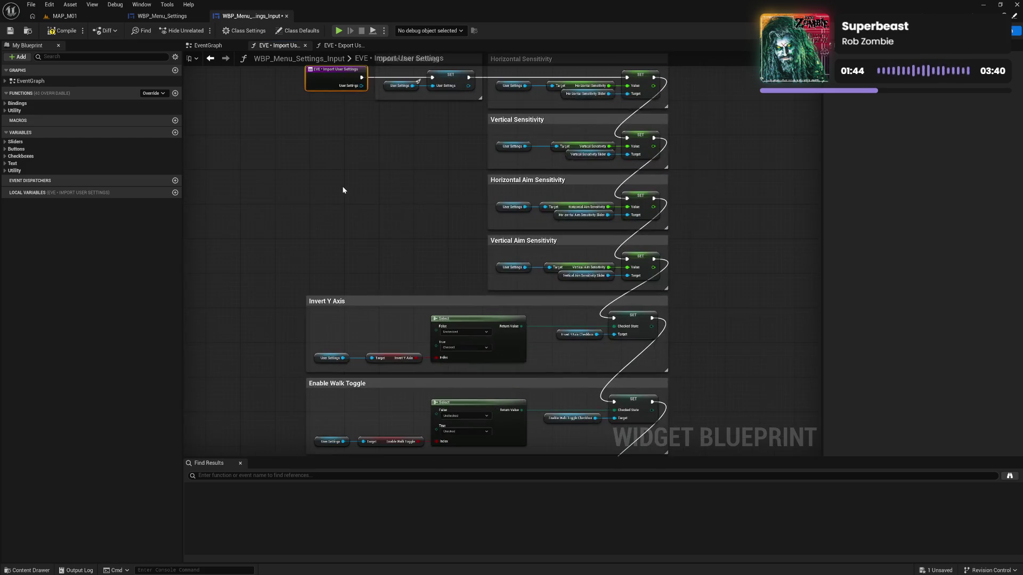
Step: Select all nodes, comment them as 'Import User Settings', then resize and position the box
key(ctrl+a)
text(c)
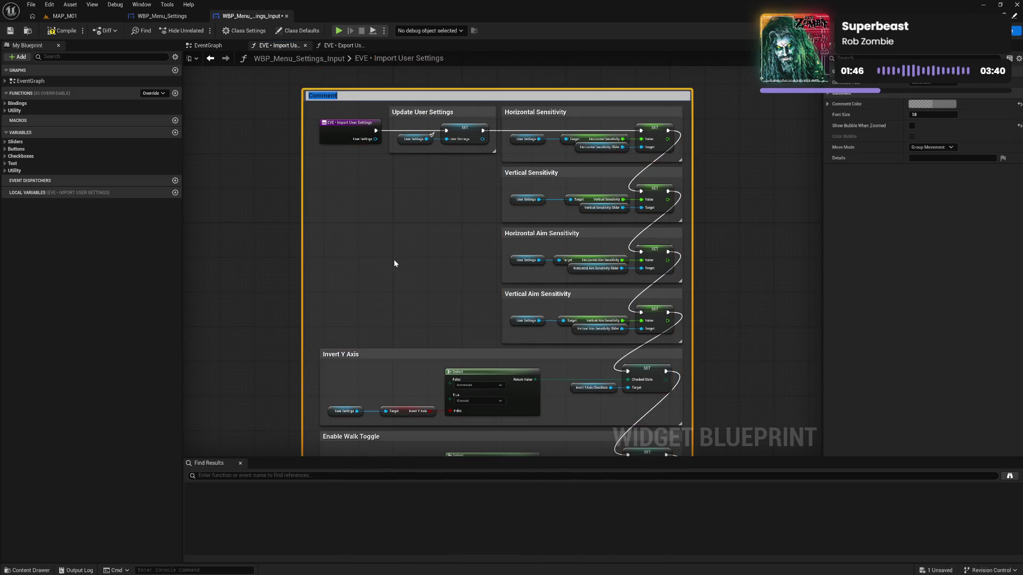
text(Import User)
text( Settings)
key(Return)
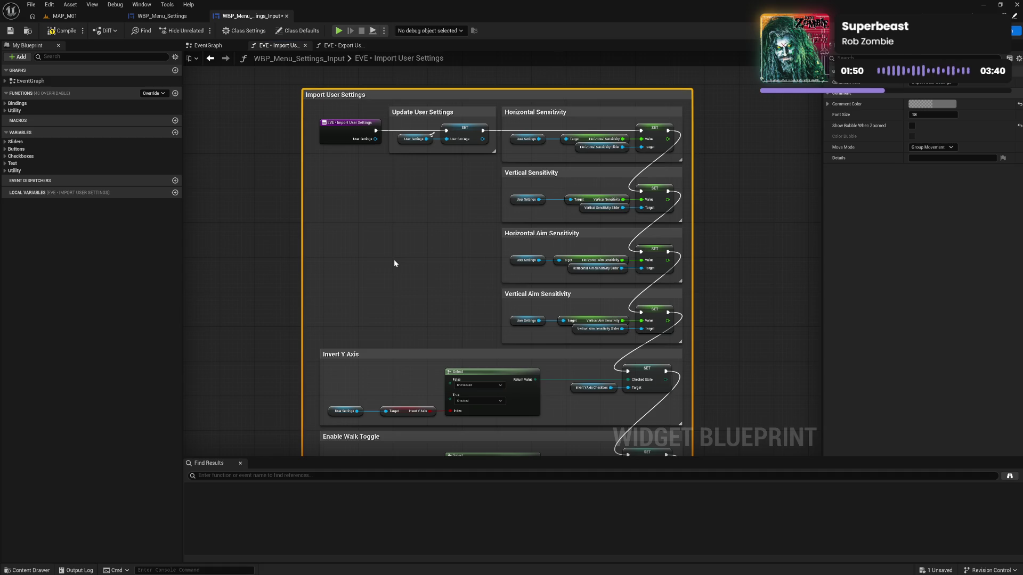
drag(302, 193, 310, 193)
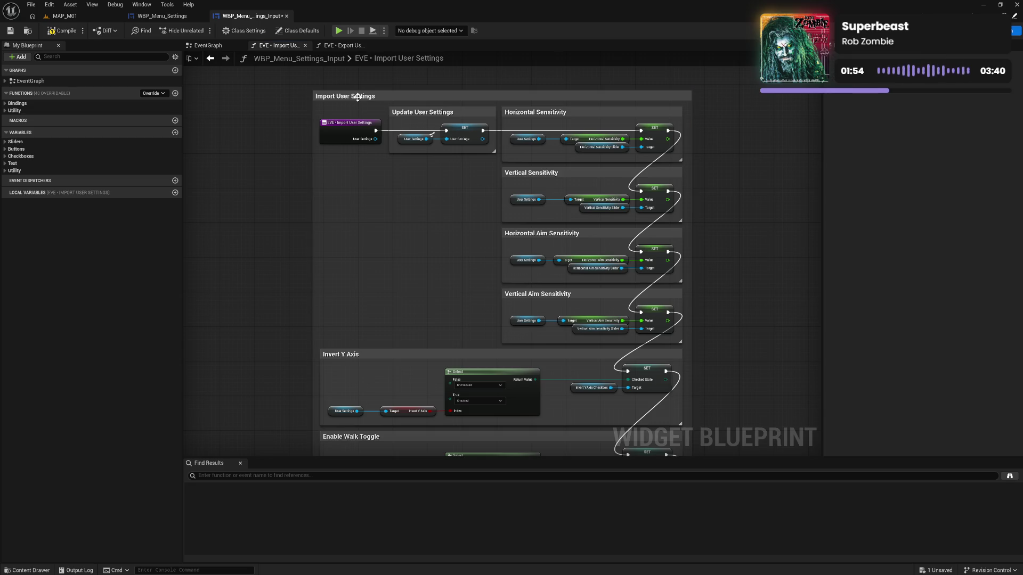
drag(356, 96, 459, 164)
scroll(465, 258, down, 8)
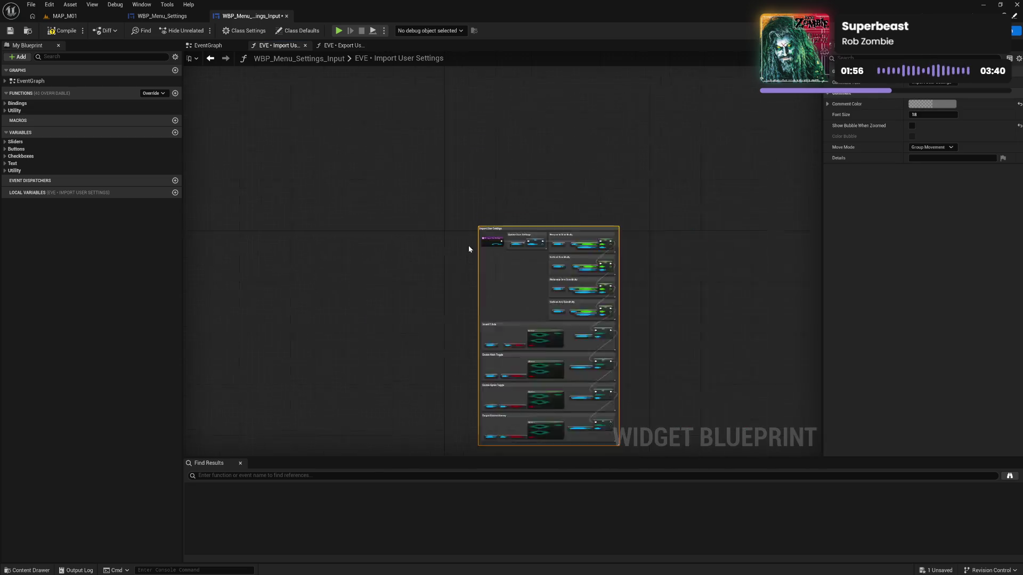
scroll(465, 259, up, 5)
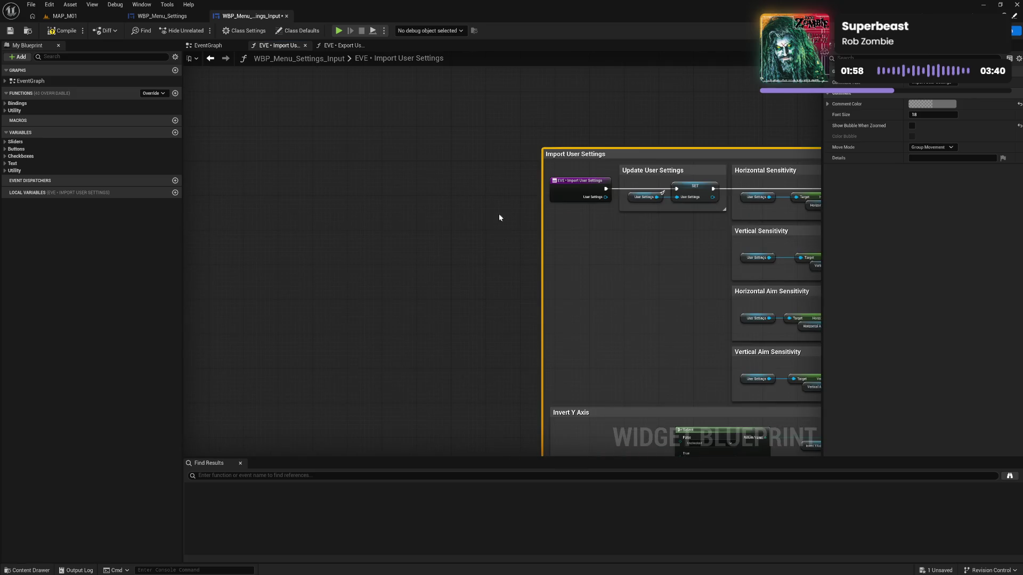
mouse_move(568, 155)
mouse_down()
mouse_move(527, 172)
mouse_move(482, 173)
mouse_up()
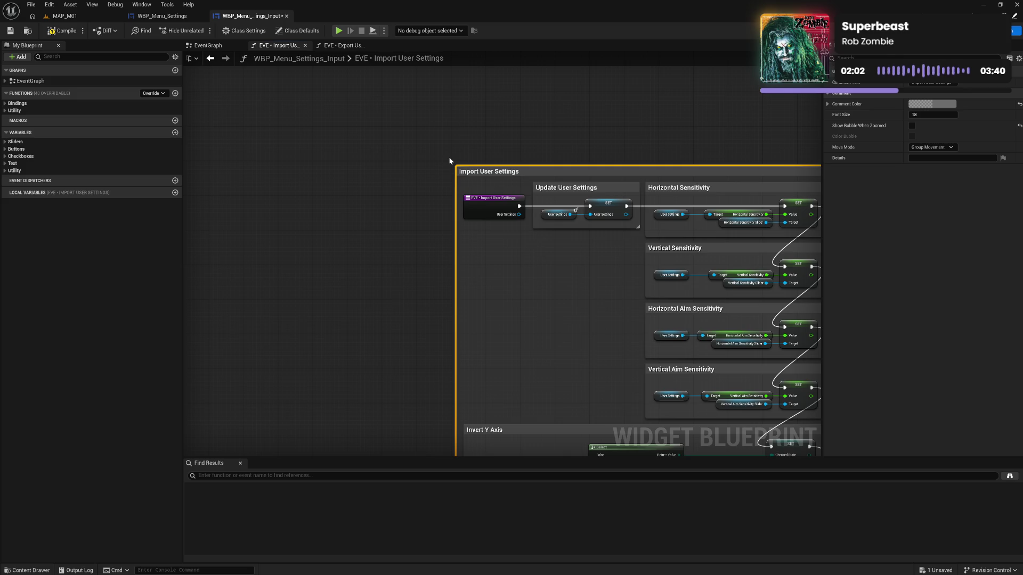
Step: Colour the Import User Settings comment with the Brand theme's purple swatch
click(932, 104)
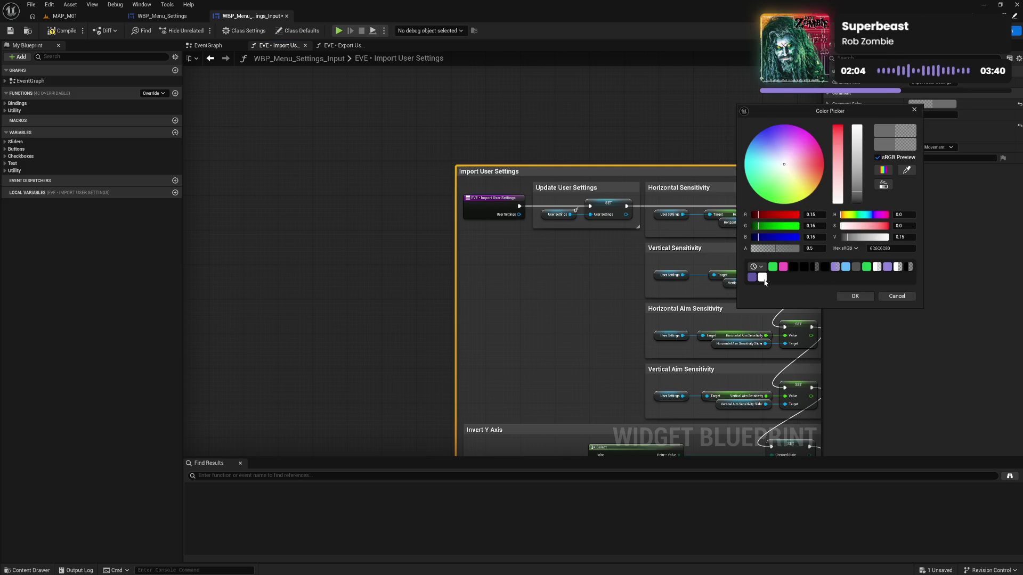
click(761, 267)
click(776, 297)
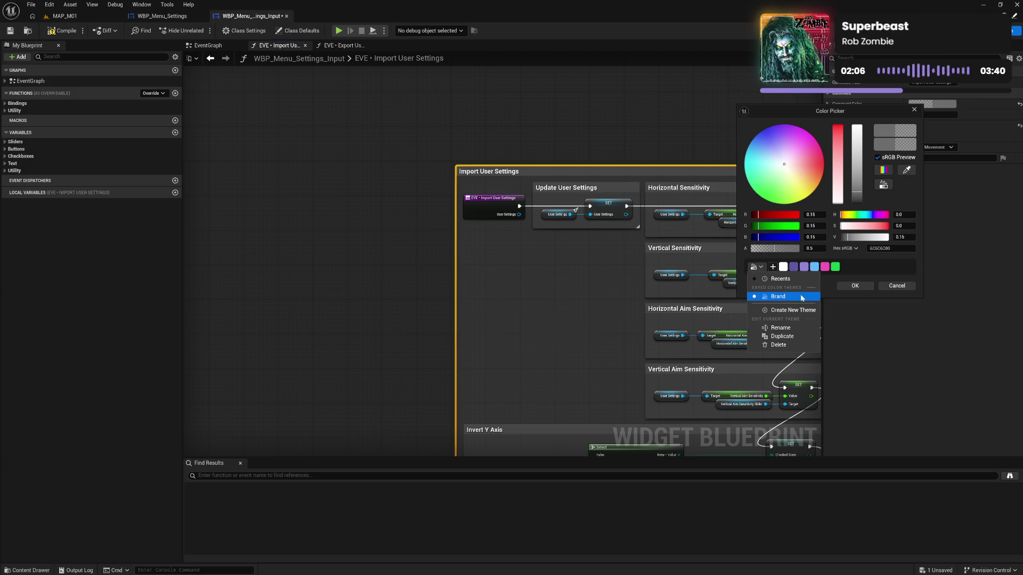
click(795, 267)
click(591, 286)
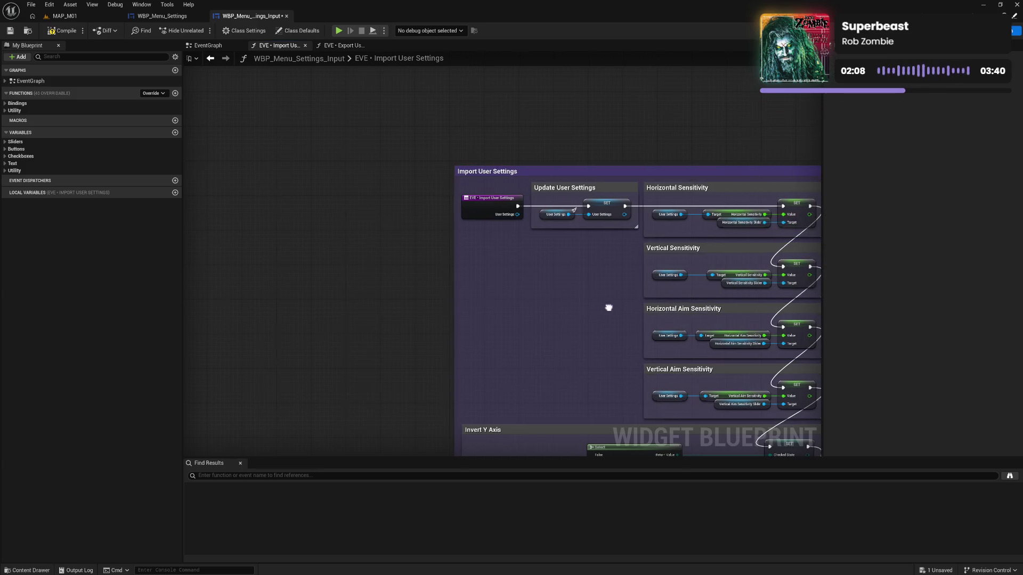
Step: Recolour the inner sub-comments, from Update User Settings down to Target Closest Enemy, grey
drag(515, 204, 473, 196)
click(496, 179)
ctrl+click(629, 181)
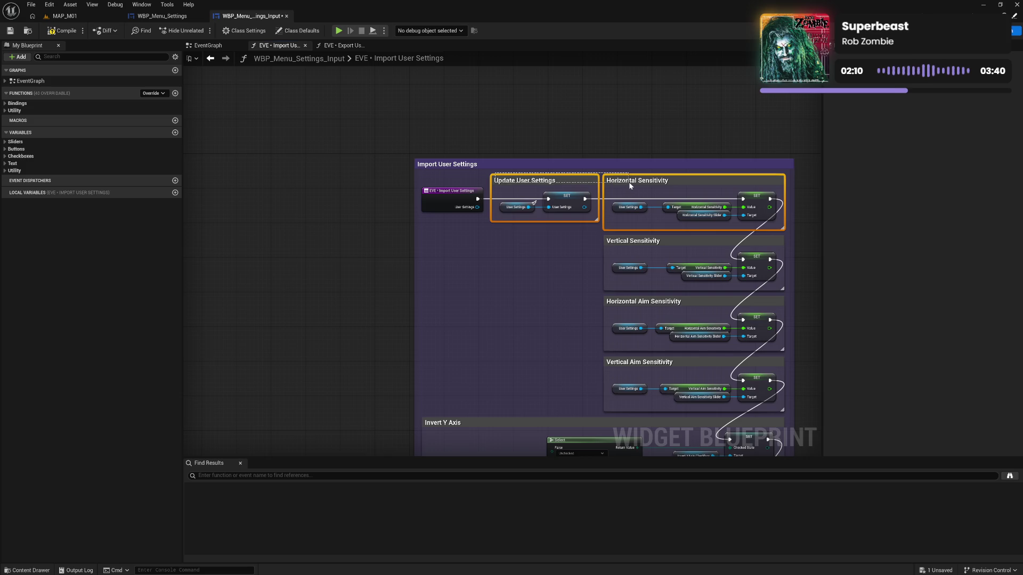
drag(606, 174, 608, 426)
mouse_move(384, 276)
mouse_down()
mouse_move(388, 413)
mouse_move(388, 404)
mouse_up()
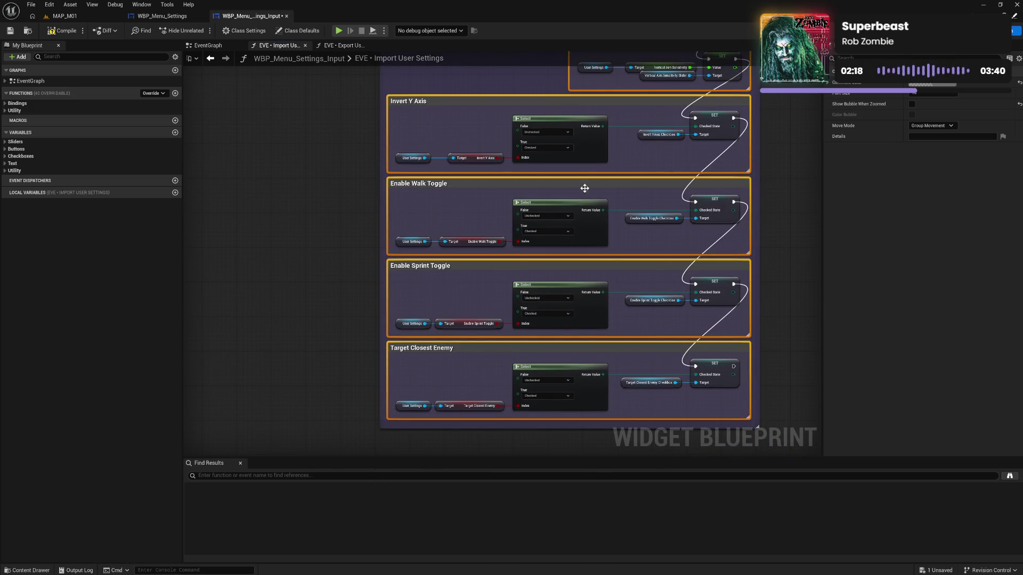
click(932, 84)
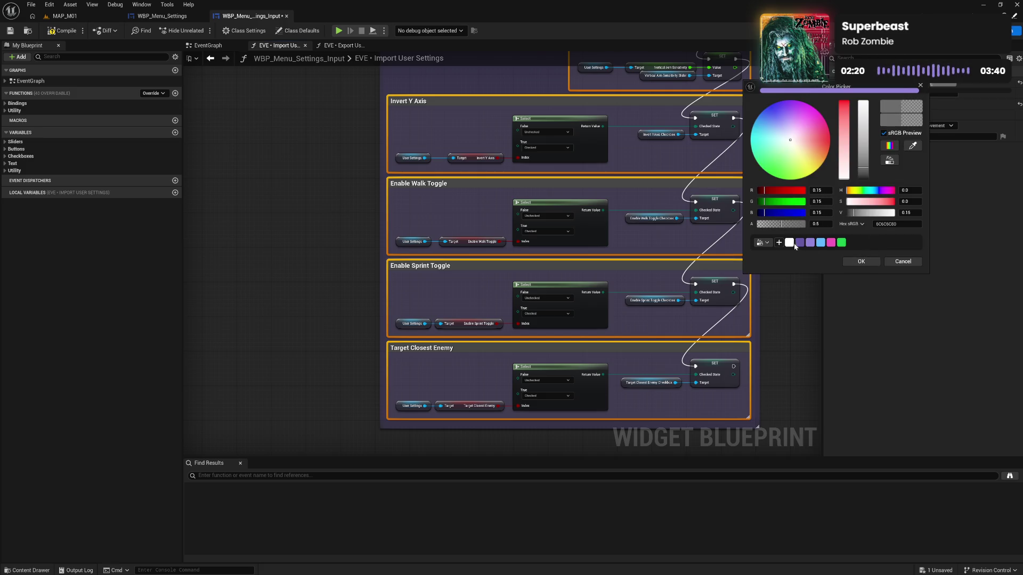
click(799, 244)
click(855, 263)
Step: Compile and save the blueprint, then reselect the event node and sub-comments
drag(606, 154, 608, 406)
drag(495, 221, 518, 274)
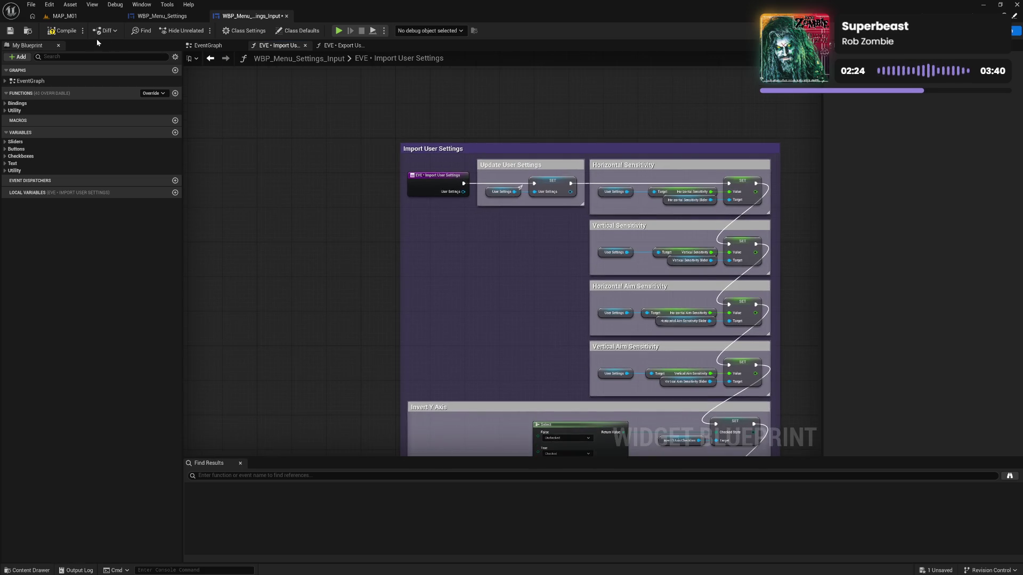
click(63, 30)
mouse_move(411, 160)
mouse_down()
mouse_move(468, 235)
mouse_move(751, 449)
mouse_up()
drag(696, 218, 554, 204)
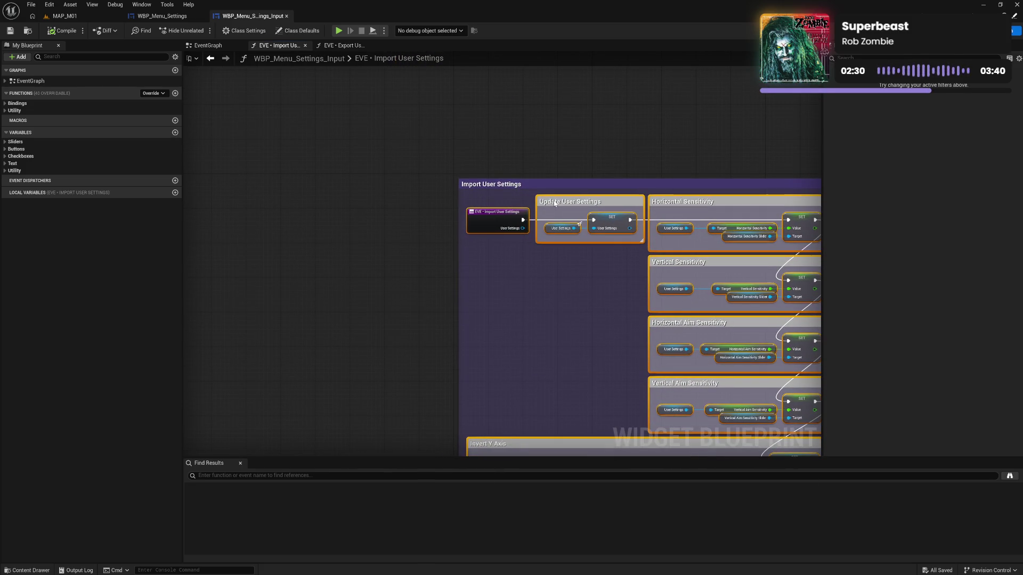
Step: Add a comment box in the empty space above the Import User Settings block
click(535, 167)
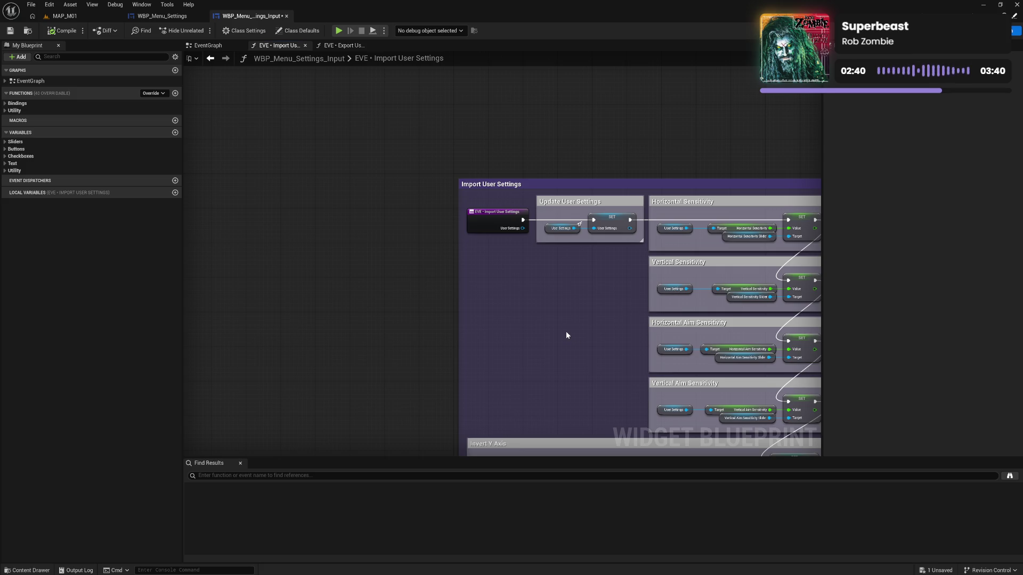
drag(566, 332, 536, 306)
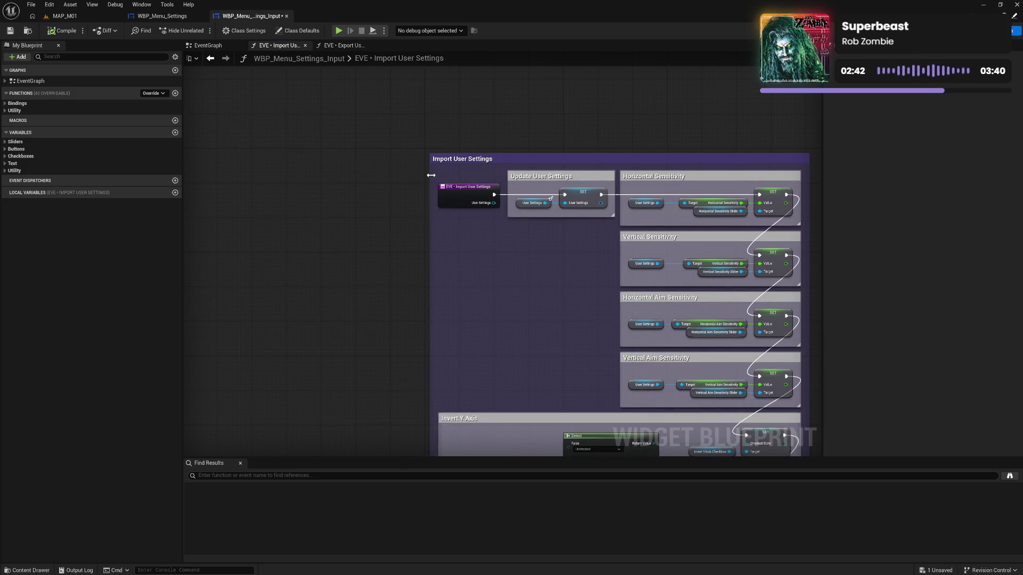
drag(431, 175, 481, 250)
key(c)
click(451, 175)
mouse_move(426, 142)
mouse_down()
mouse_move(477, 149)
mouse_move(506, 169)
mouse_move(504, 157)
mouse_up()
Step: Delete the empty stray comment and compile and save WBP_Menu_Settings_Input
click(468, 187)
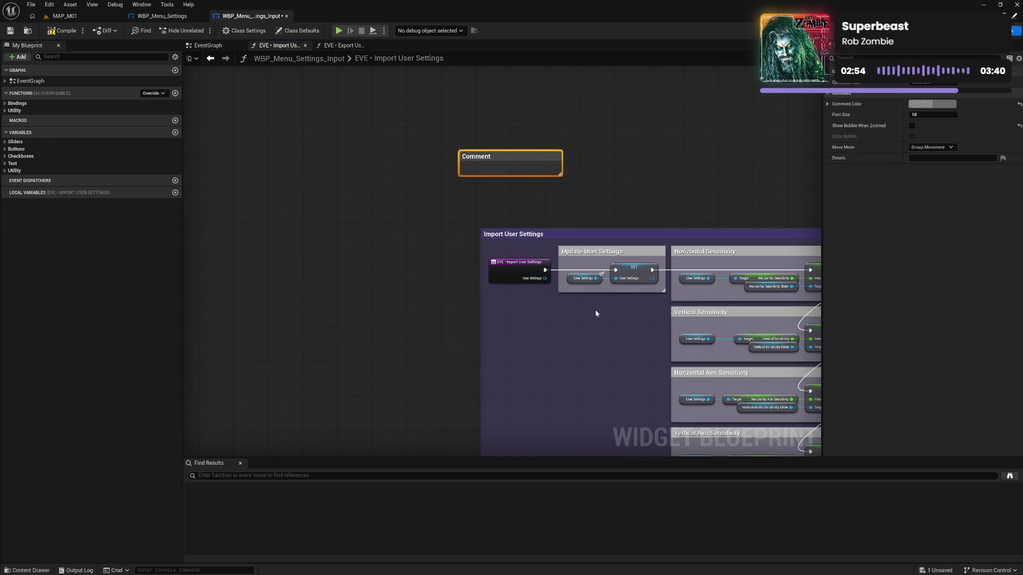
key(Delete)
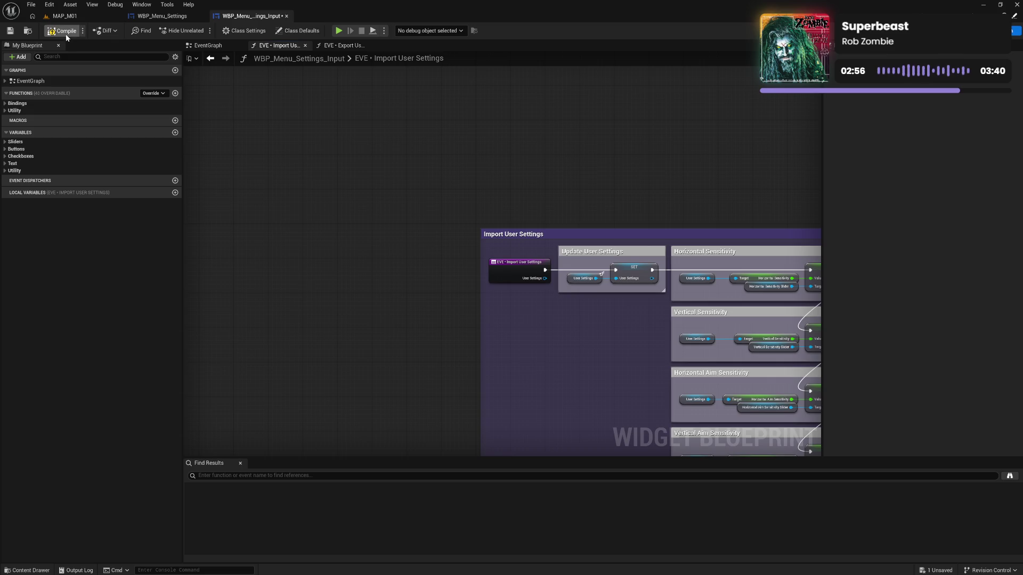
click(66, 30)
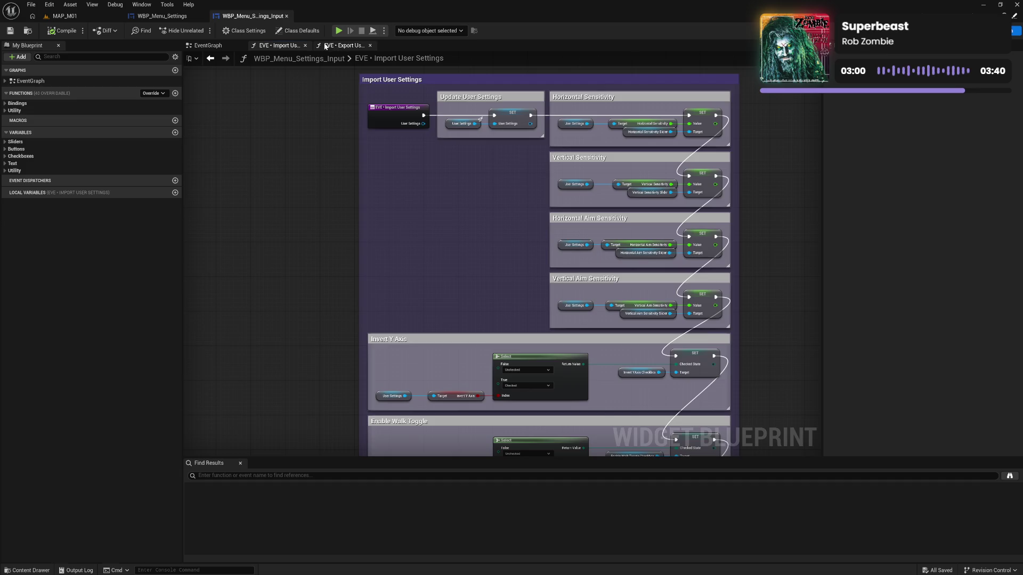
Step: Inspect the Export User Settings graph's User Settings node, check the EventGraph, and return to Export
click(344, 45)
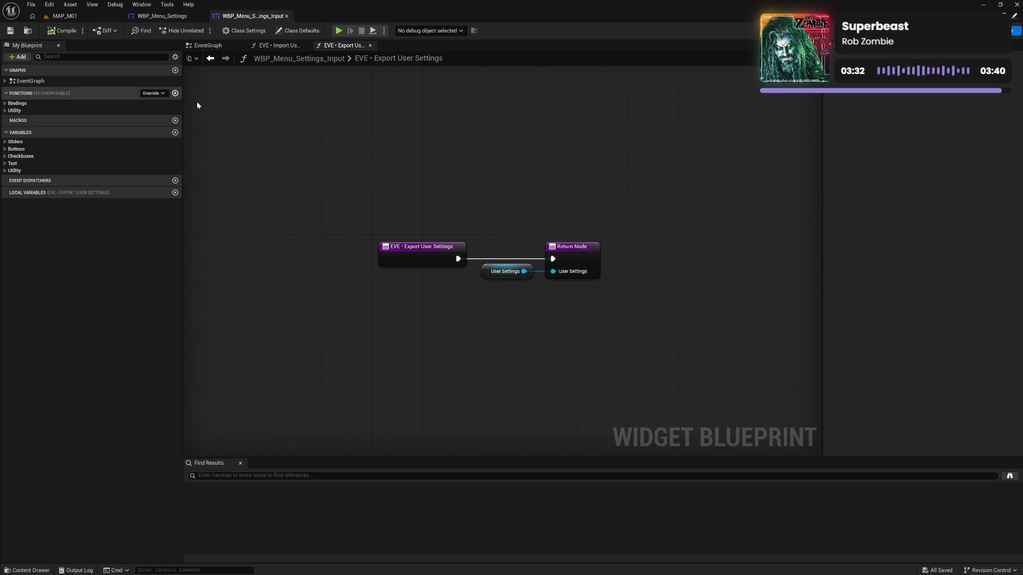
click(490, 269)
click(490, 159)
click(211, 58)
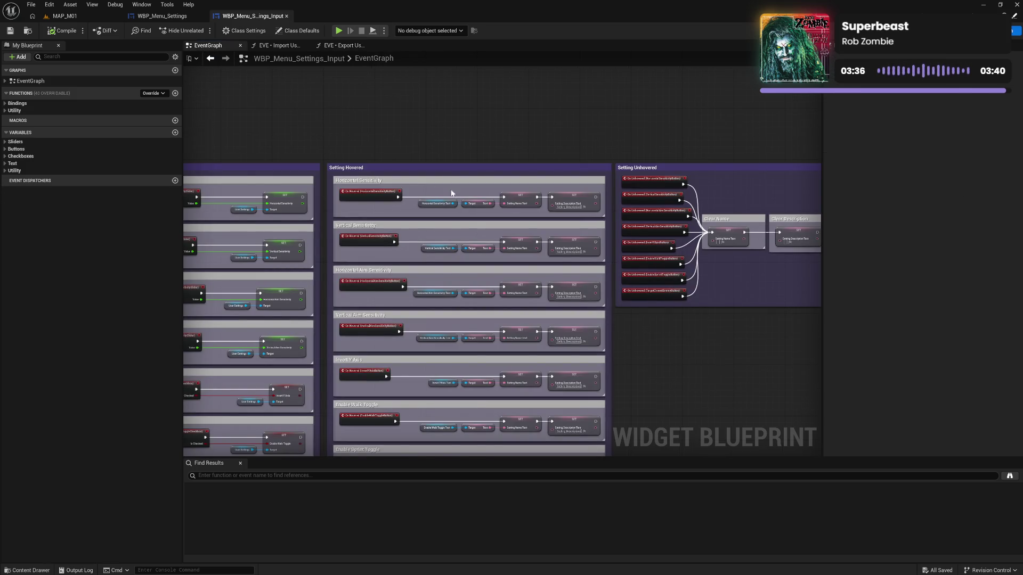
mouse_move(433, 192)
mouse_down()
mouse_move(331, 197)
mouse_move(509, 175)
mouse_move(619, 123)
mouse_move(457, 103)
mouse_move(517, 101)
mouse_move(464, 92)
mouse_up()
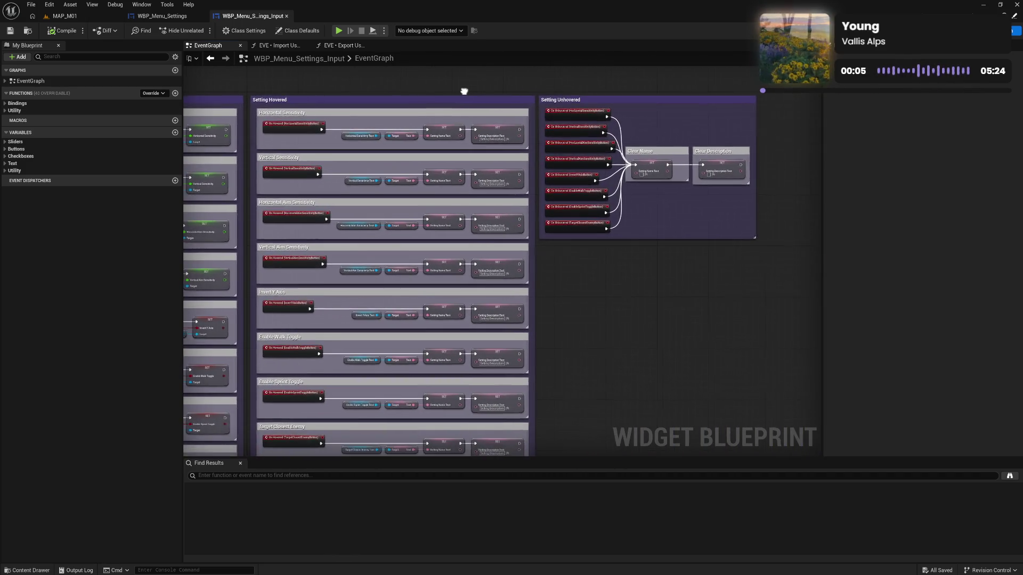
click(341, 45)
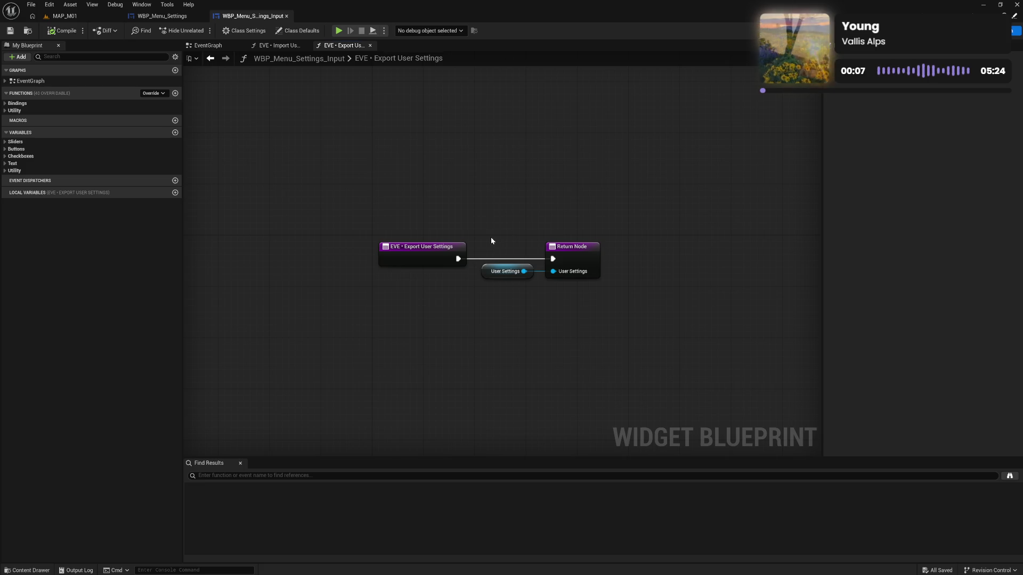
Step: Wrap the Return Node and User Settings getter in a 'Send User Settings' comment
drag(491, 238, 632, 307)
drag(578, 255, 629, 288)
text(c)
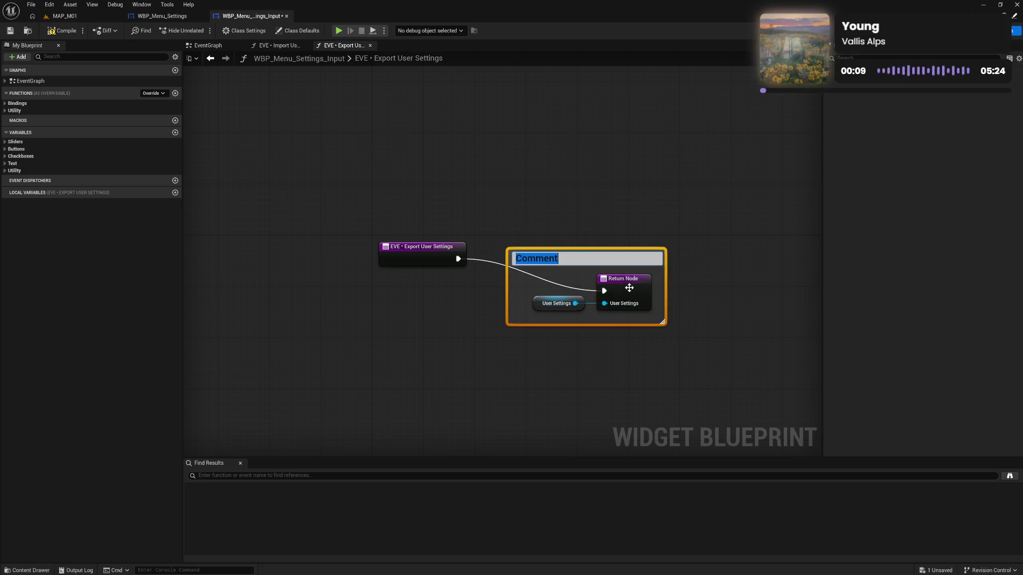
text(Send User)
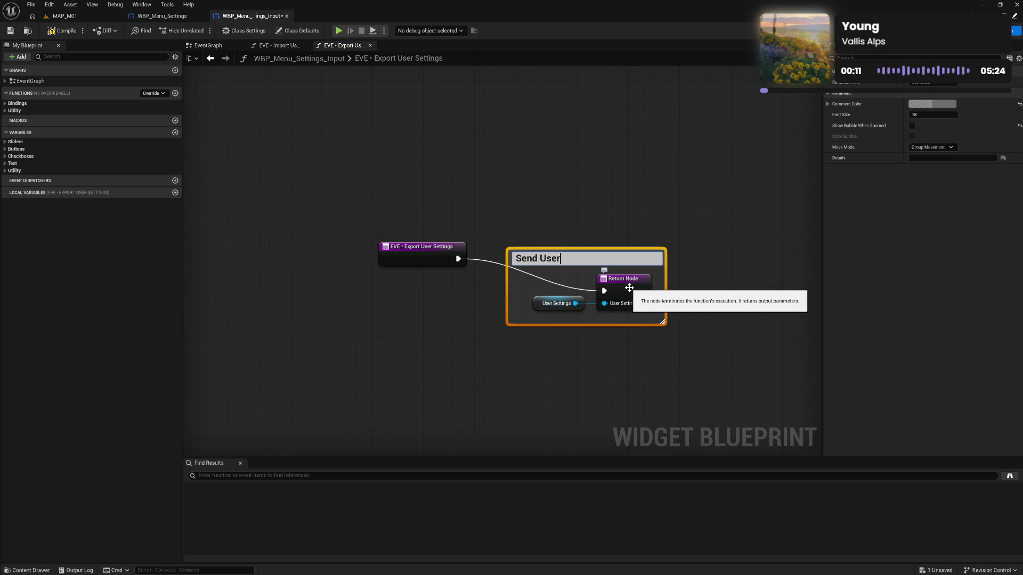
text( Settings)
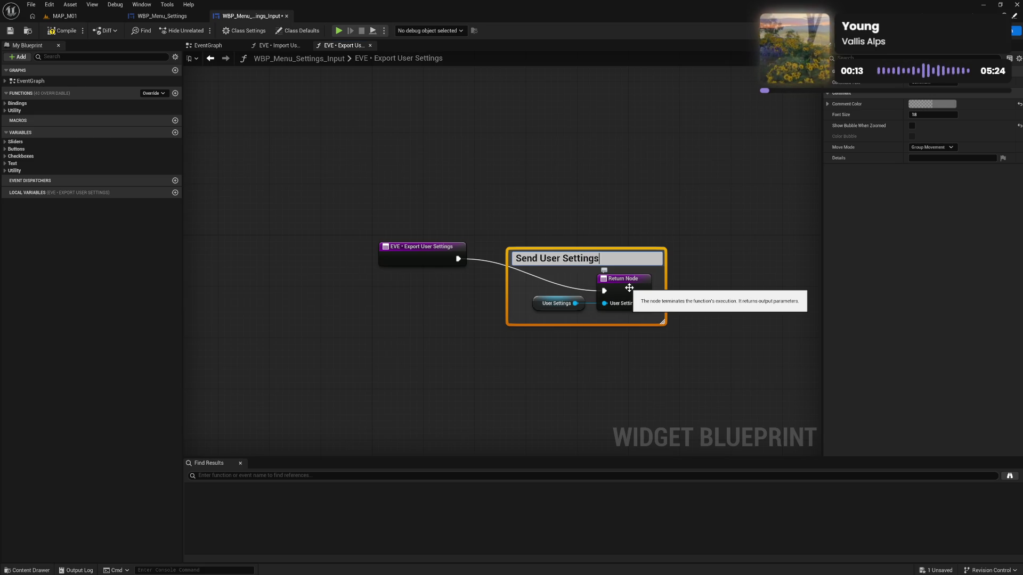
key(Return)
drag(507, 301, 522, 300)
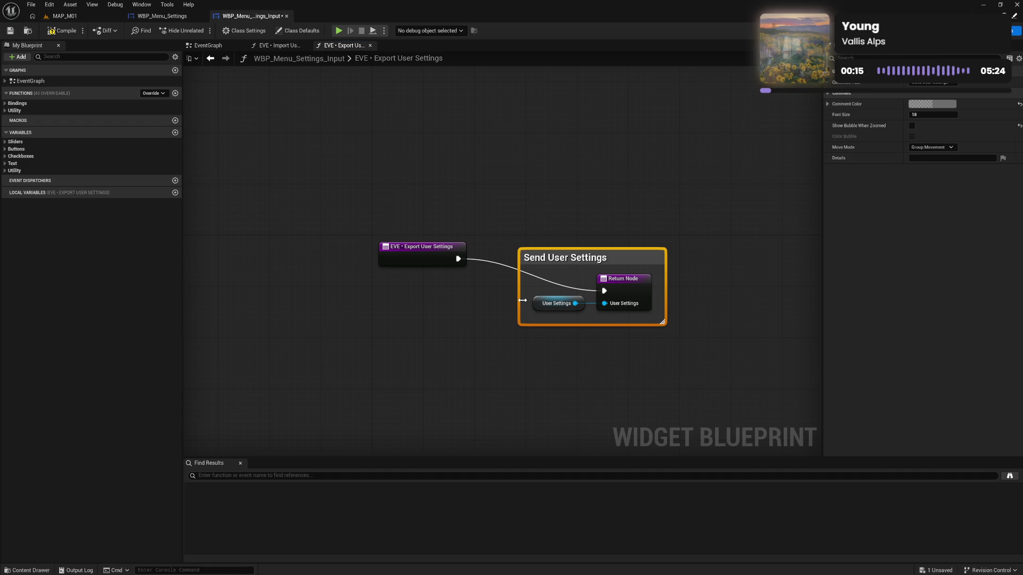
mouse_move(545, 268)
mouse_down()
mouse_move(505, 257)
mouse_move(576, 319)
mouse_up()
drag(573, 277, 580, 279)
click(536, 341)
Step: Lower the event node and wrap all the function's nodes in a new comment
drag(429, 263, 430, 285)
drag(333, 208, 720, 357)
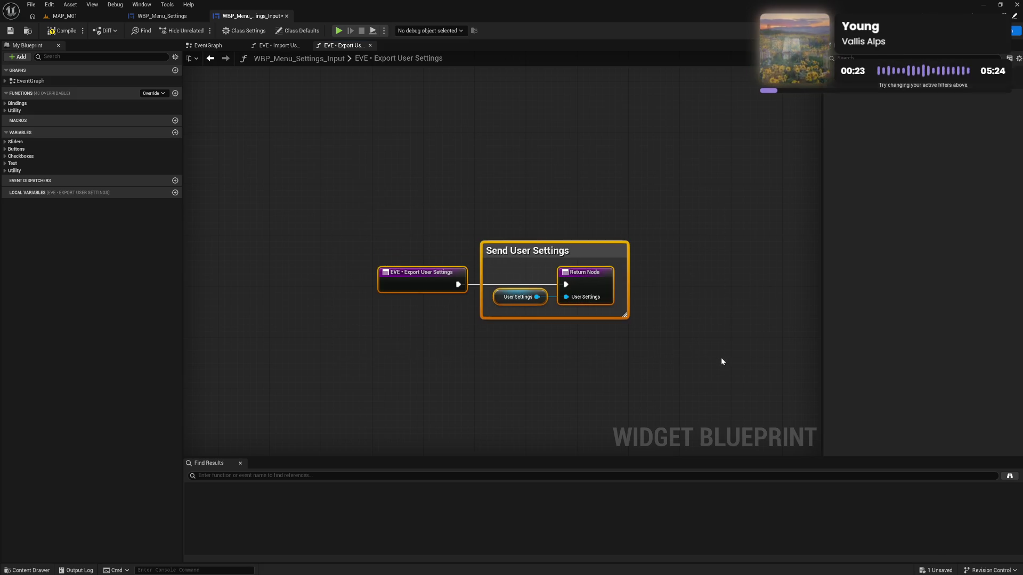
key(c)
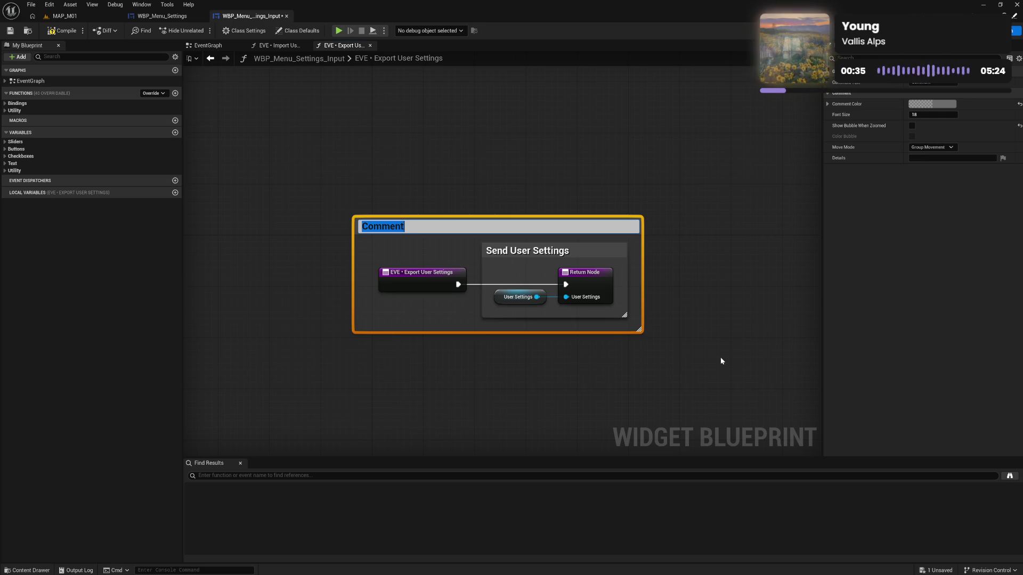
Step: Title the outer comment 'Export User Settings' and position it around the graph
text(Export U)
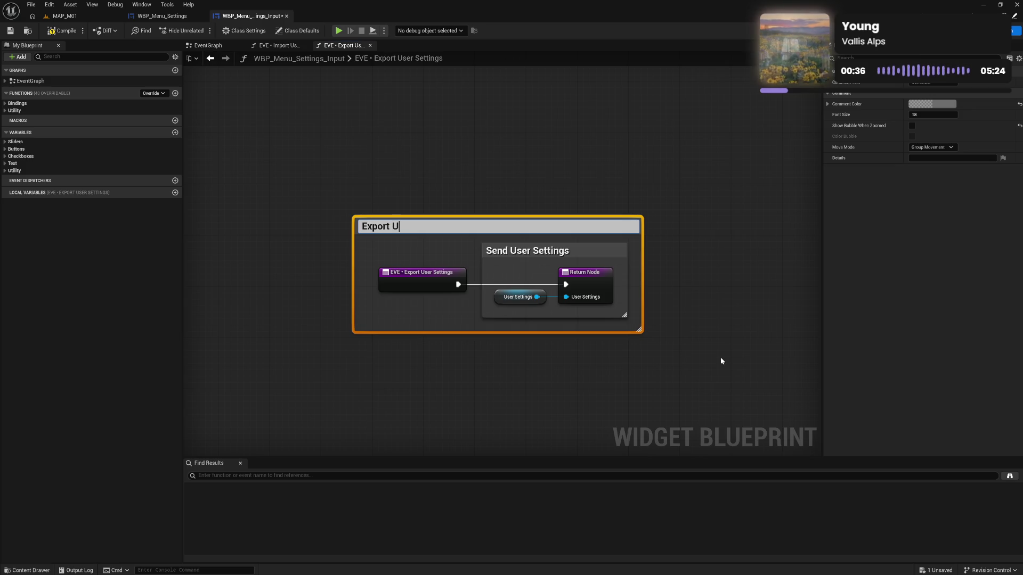
text(ser Settin)
text(gs)
key(Return)
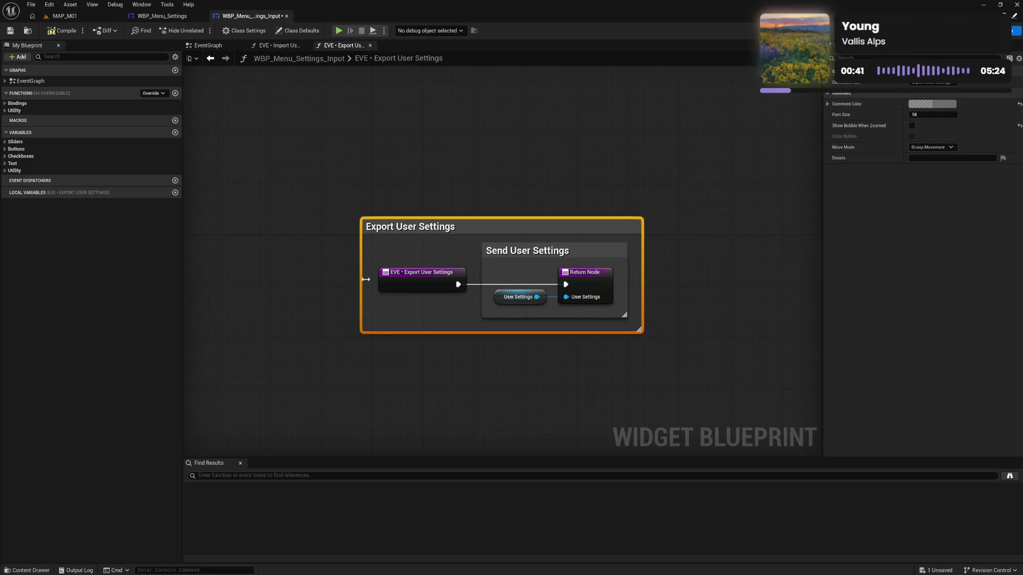
mouse_move(417, 234)
mouse_down()
mouse_move(449, 285)
mouse_move(474, 234)
mouse_up()
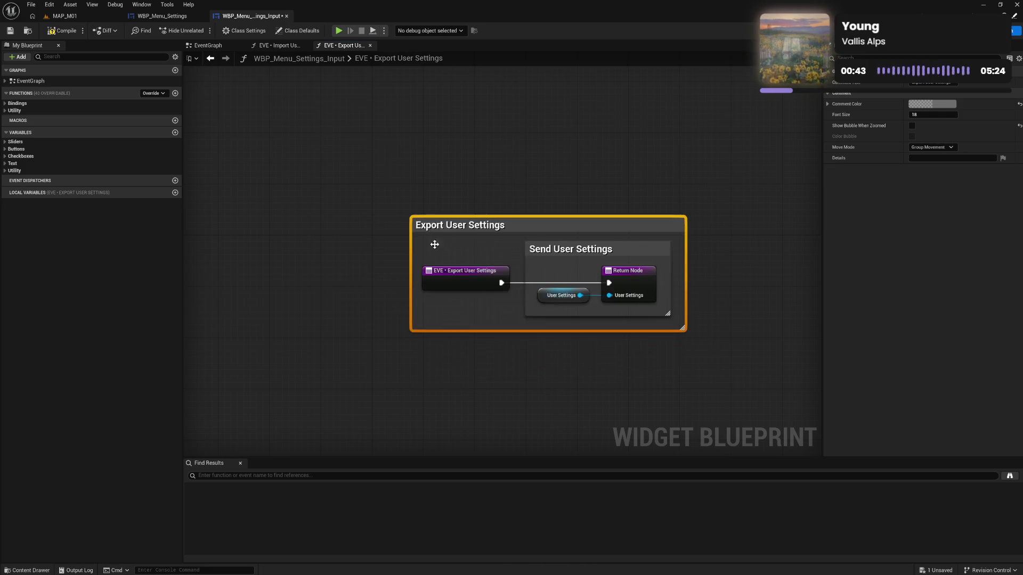
scroll(426, 251, down, 5)
scroll(405, 269, up, 4)
mouse_move(503, 185)
mouse_down()
mouse_move(475, 207)
mouse_move(688, 276)
mouse_up()
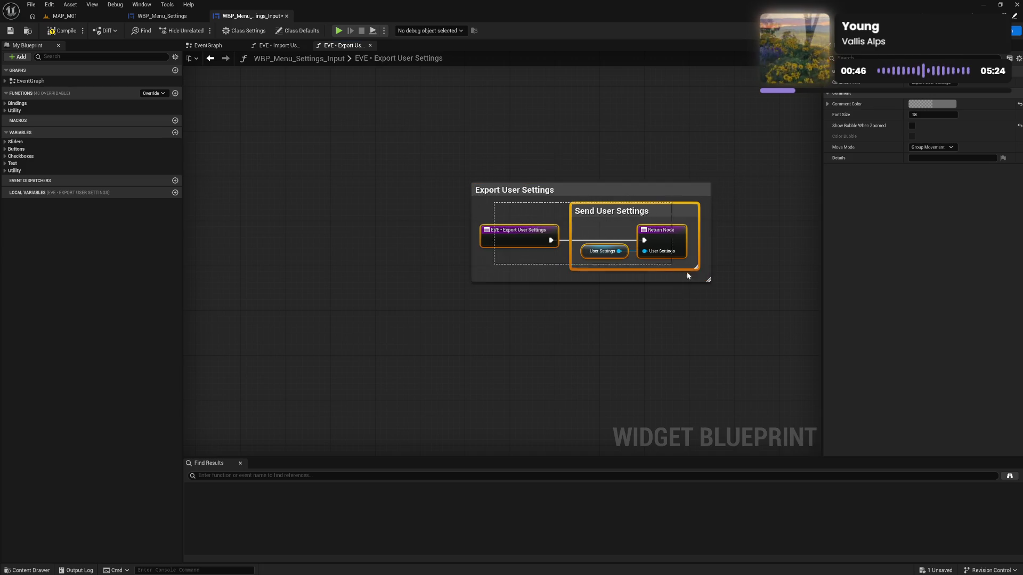
Step: Compile and save the widget, then nudge the Send User Settings group into place
click(594, 212)
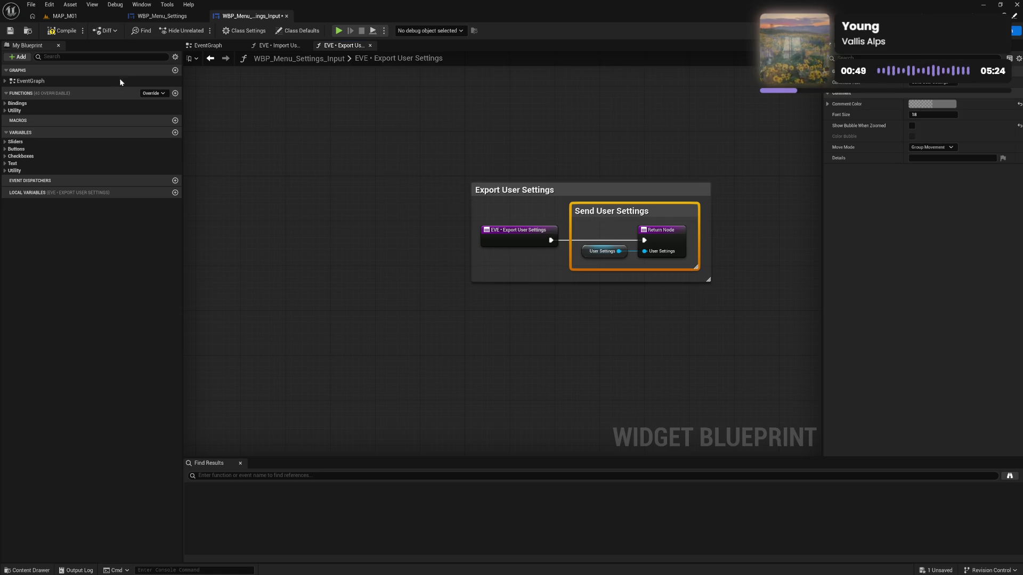
click(62, 31)
drag(512, 205, 672, 272)
drag(584, 215, 586, 217)
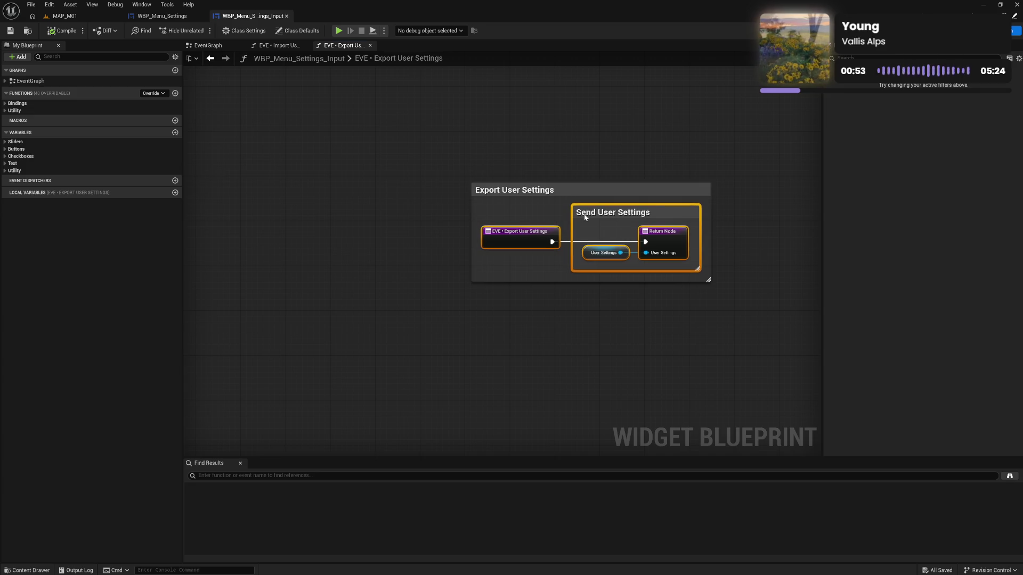
Step: Colour the Export User Settings comment purple
click(481, 174)
click(529, 193)
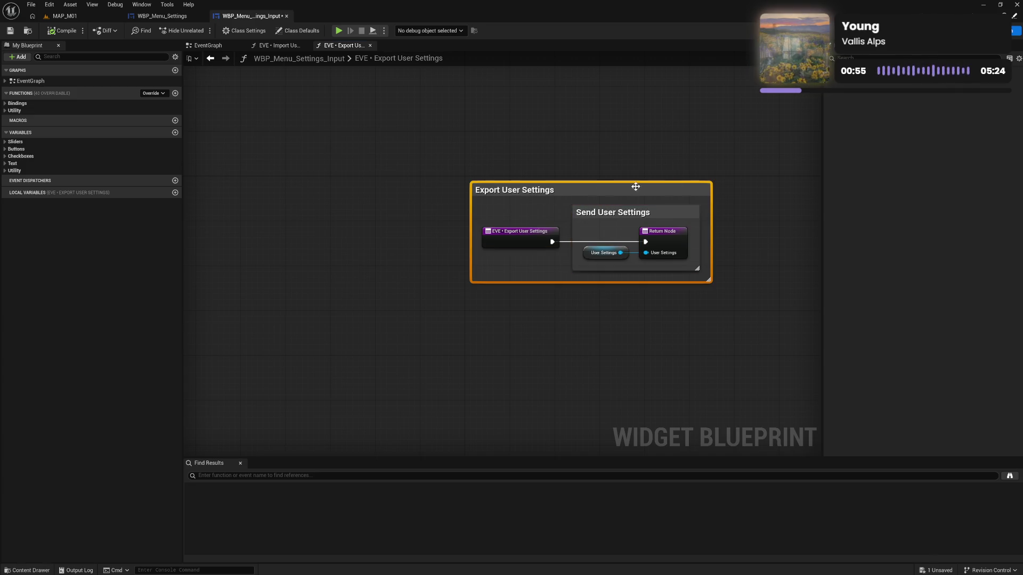
click(938, 104)
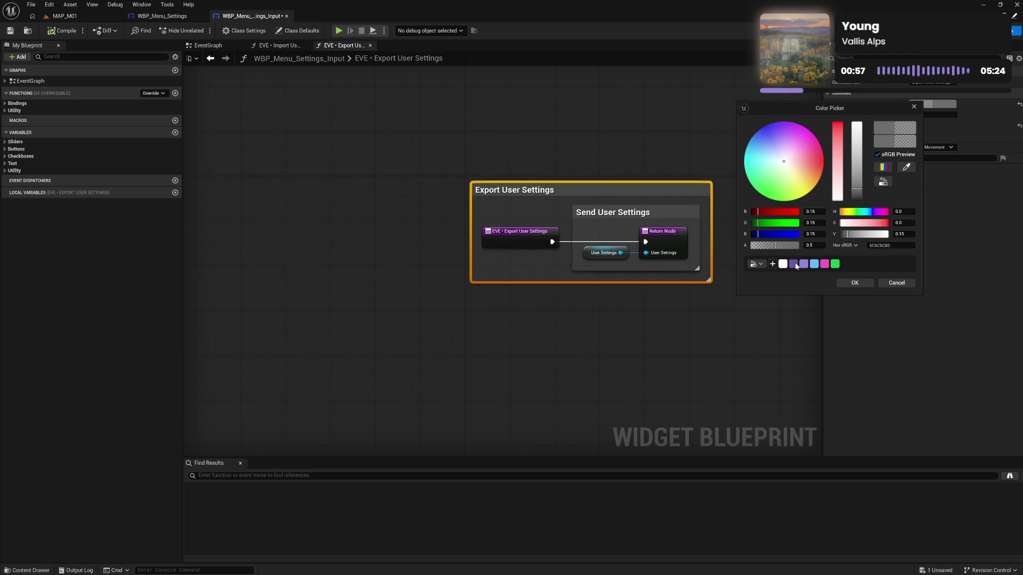
click(794, 264)
click(854, 283)
Step: Colour Send User Settings white-grey, compile and save, and close the Export User Settings graph
click(616, 216)
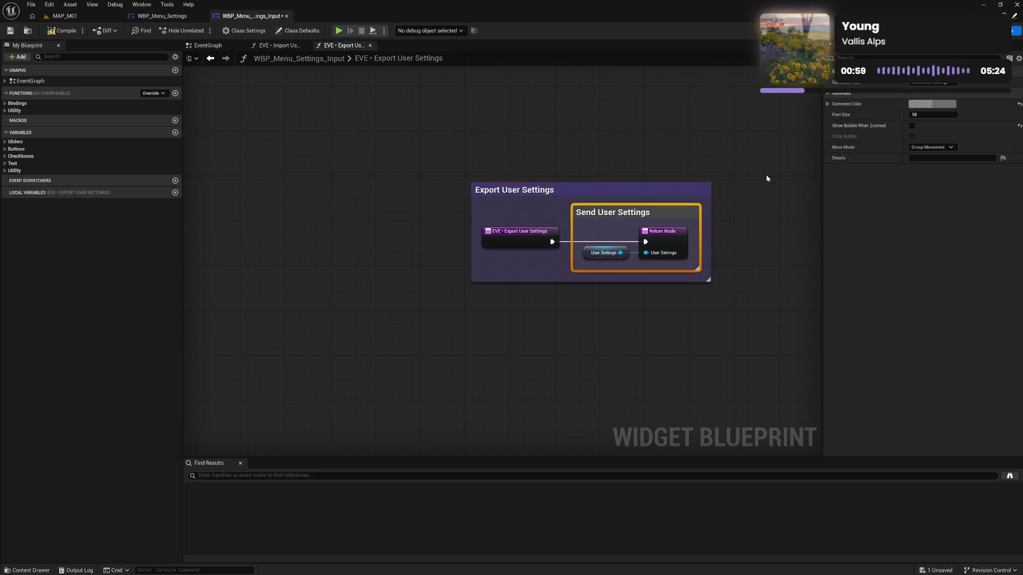
click(932, 104)
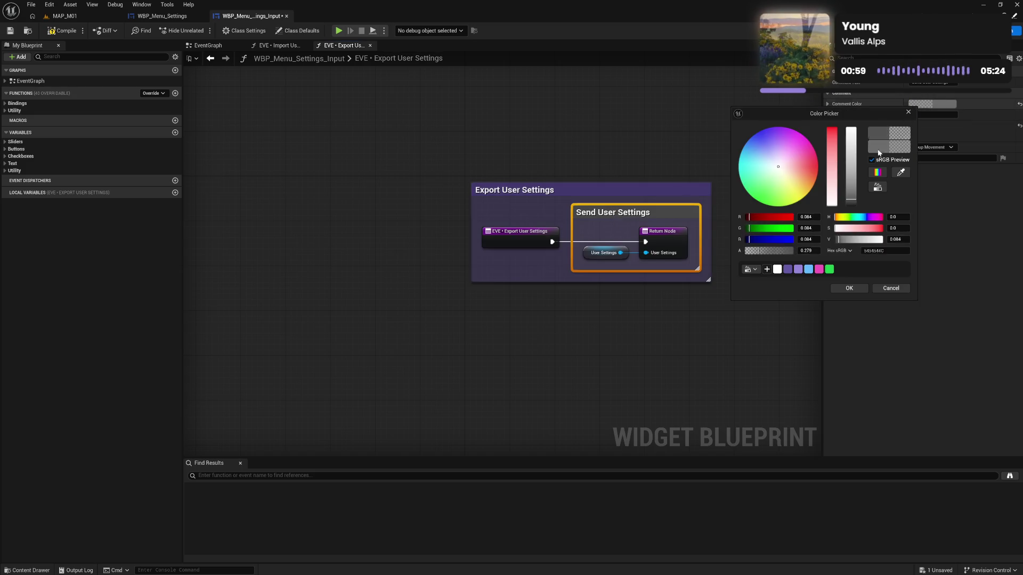
click(777, 269)
click(90, 63)
click(61, 32)
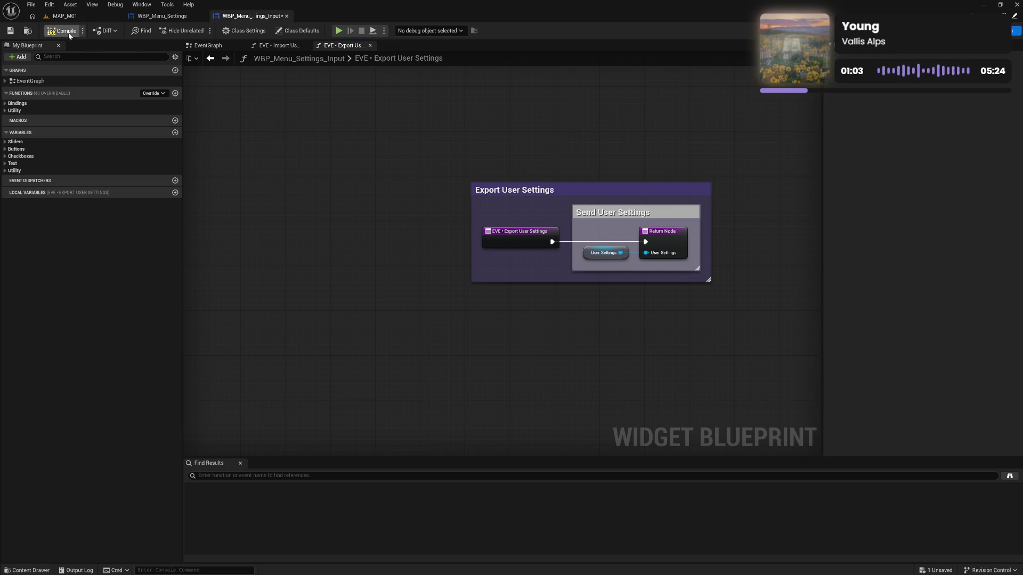
click(370, 46)
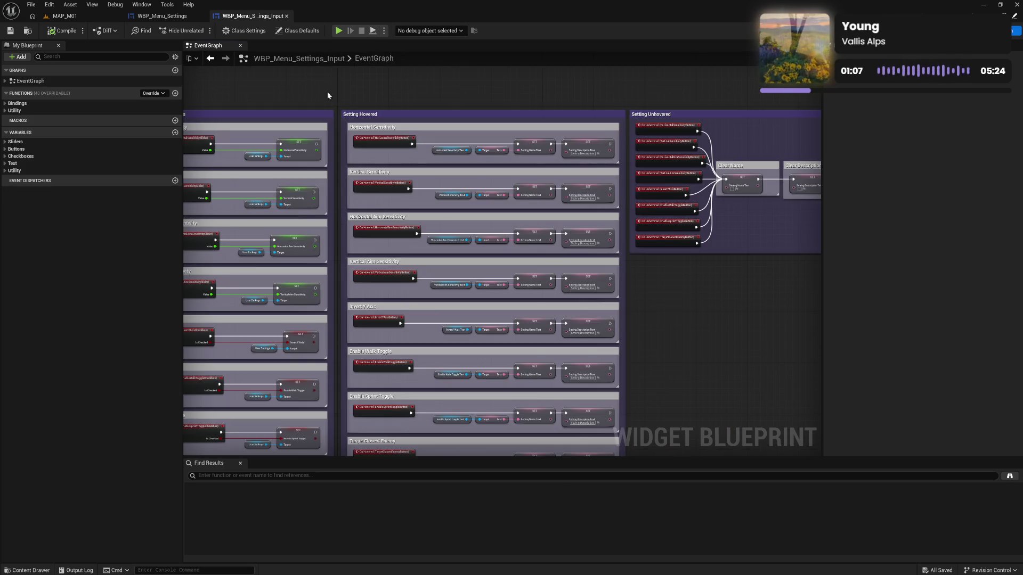
Step: Close Import User Settings, browse to the Widget folder, and open WBP_Menu_Settings' Button Clicked graph
click(306, 45)
mouse_move(458, 212)
mouse_down()
mouse_move(451, 195)
mouse_move(337, 174)
mouse_up()
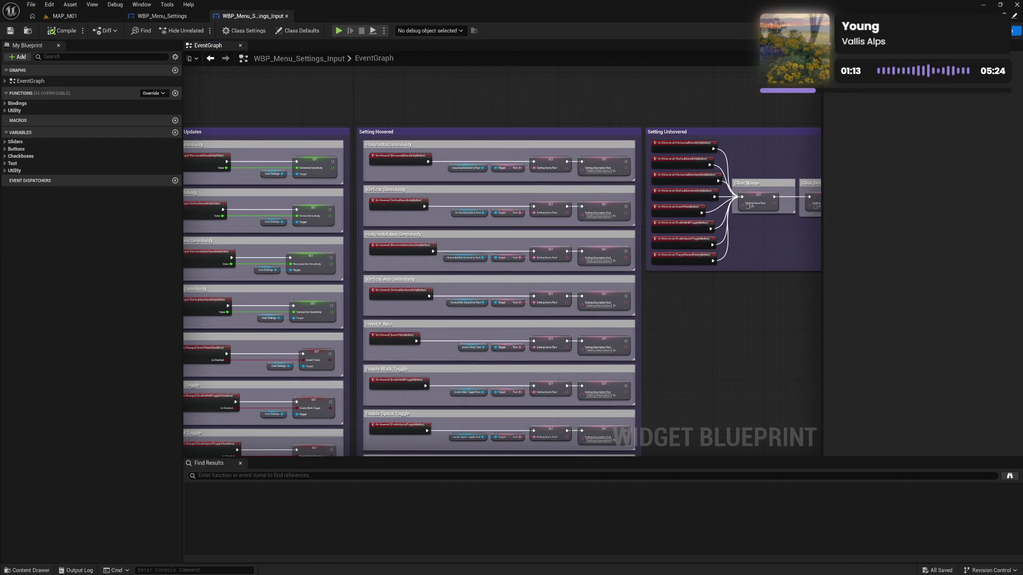
click(27, 570)
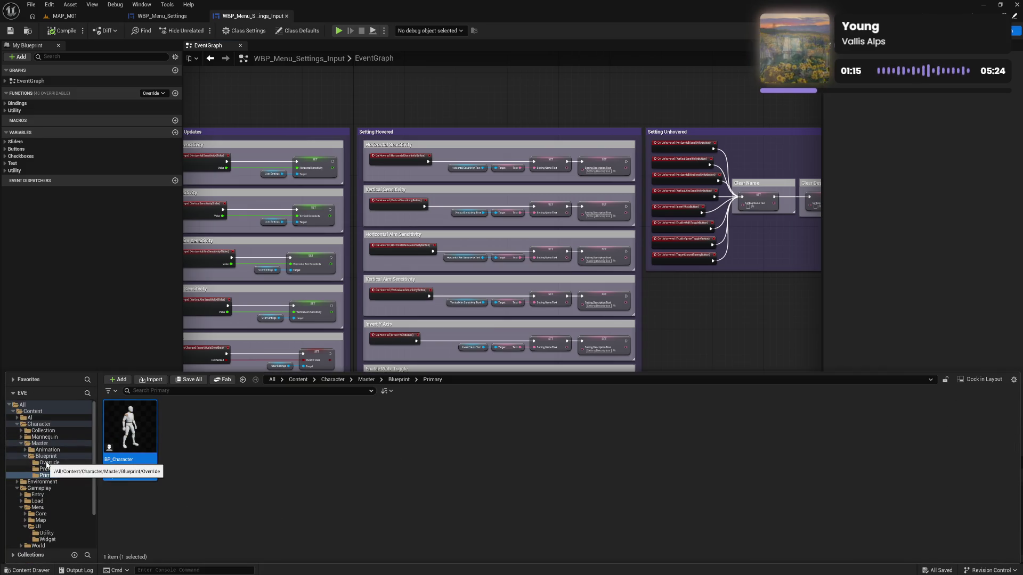
scroll(46, 464, down, 3)
click(48, 493)
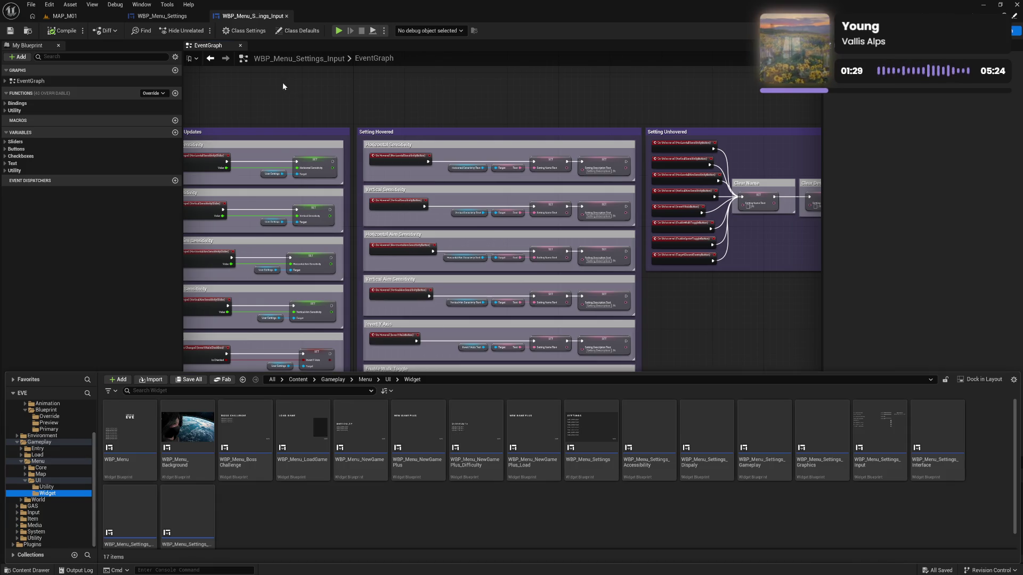
click(160, 16)
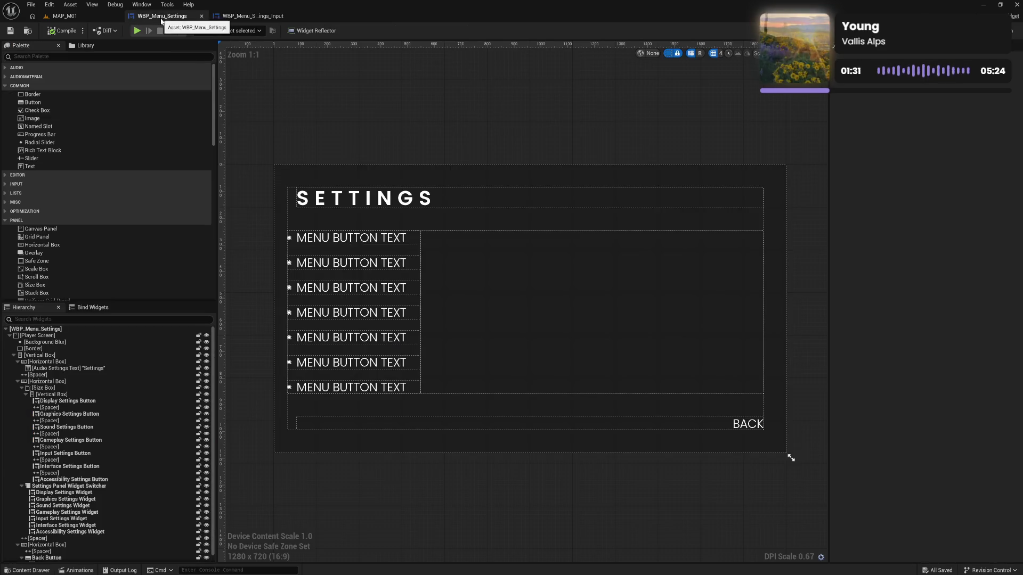
click(1010, 16)
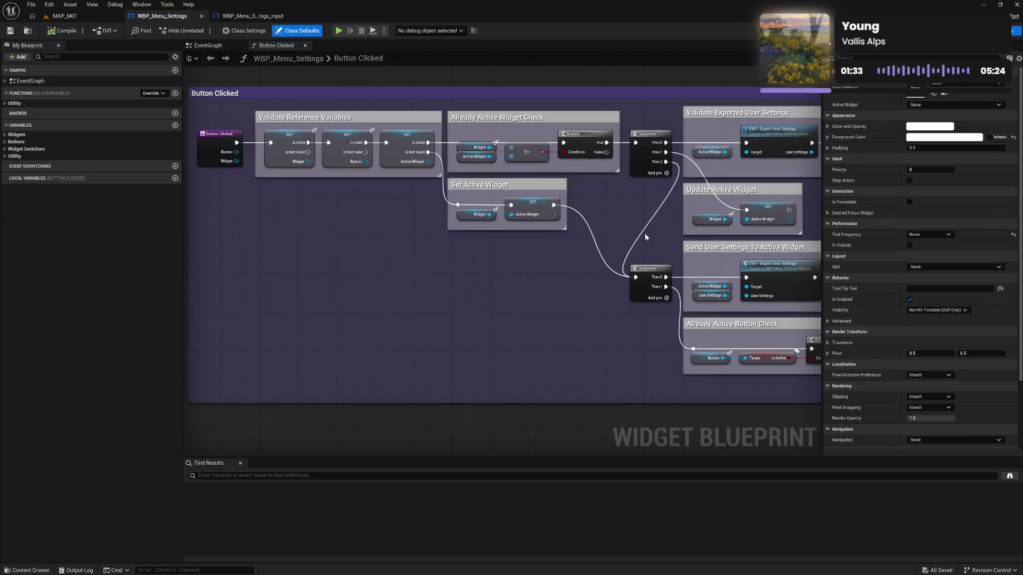
Step: View the whole purple Button Clicked comment and its sub-comments, then close the graph
scroll(566, 291, down, 2)
drag(287, 305, 498, 303)
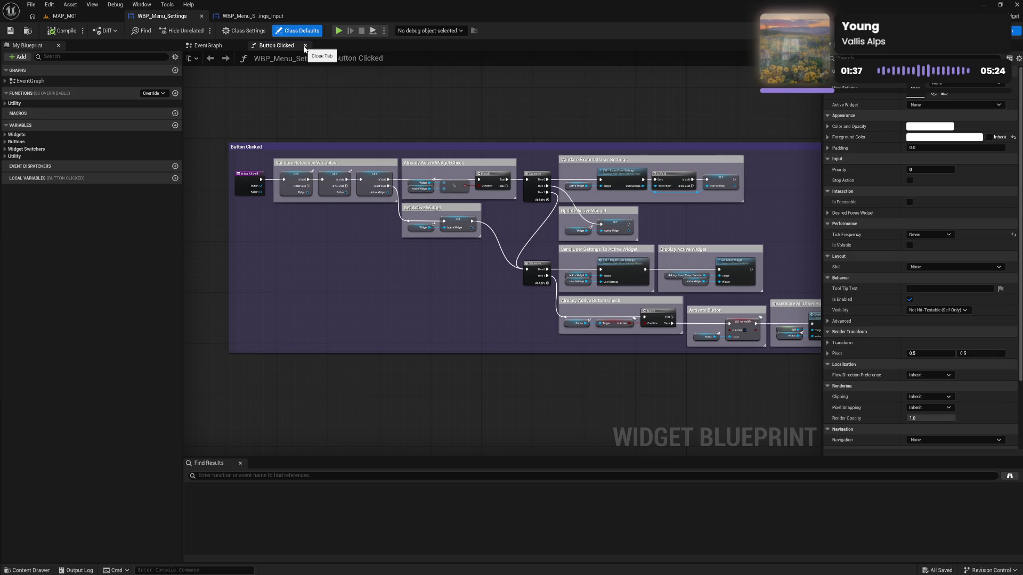
click(305, 46)
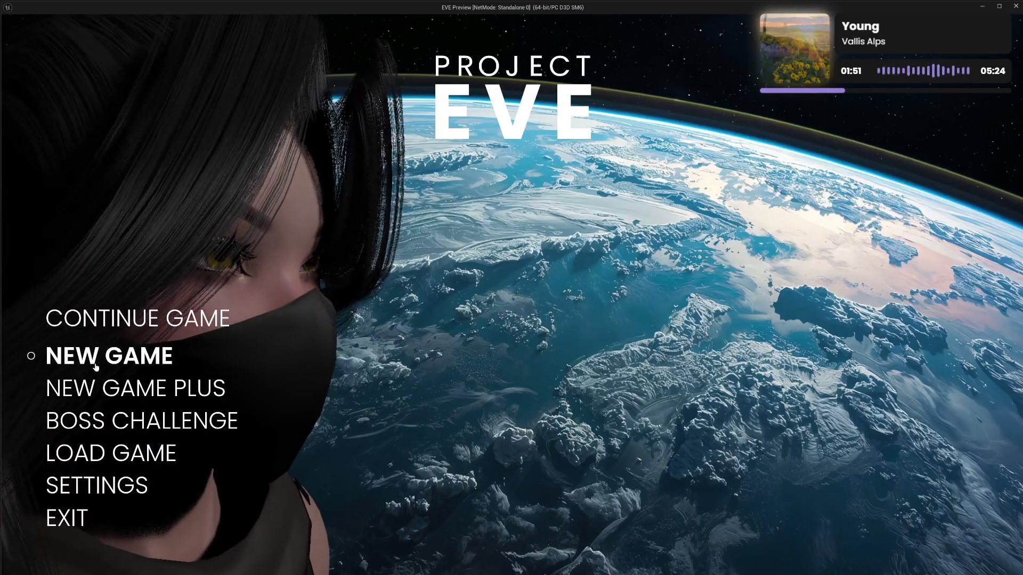
click(98, 490)
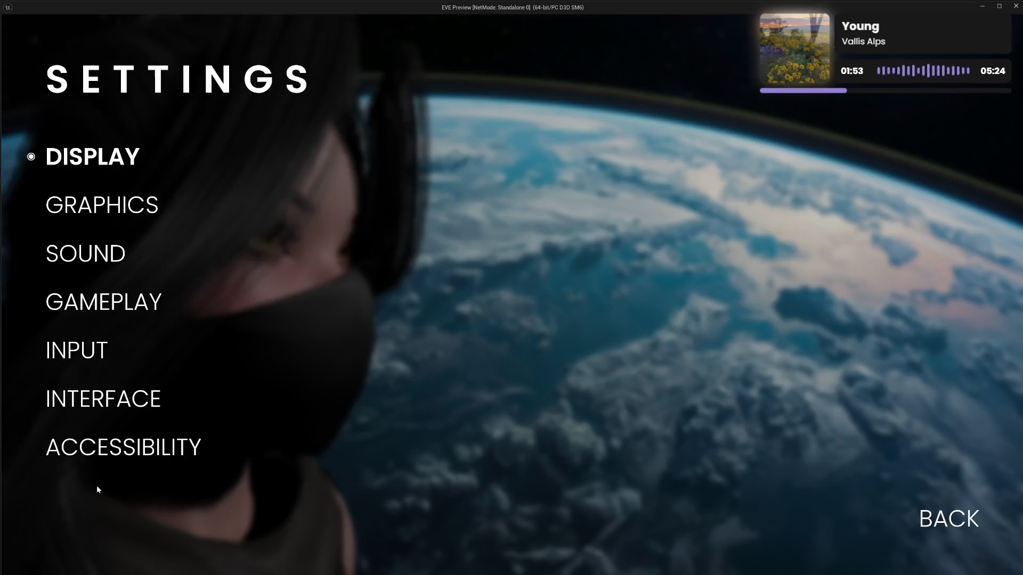
click(91, 348)
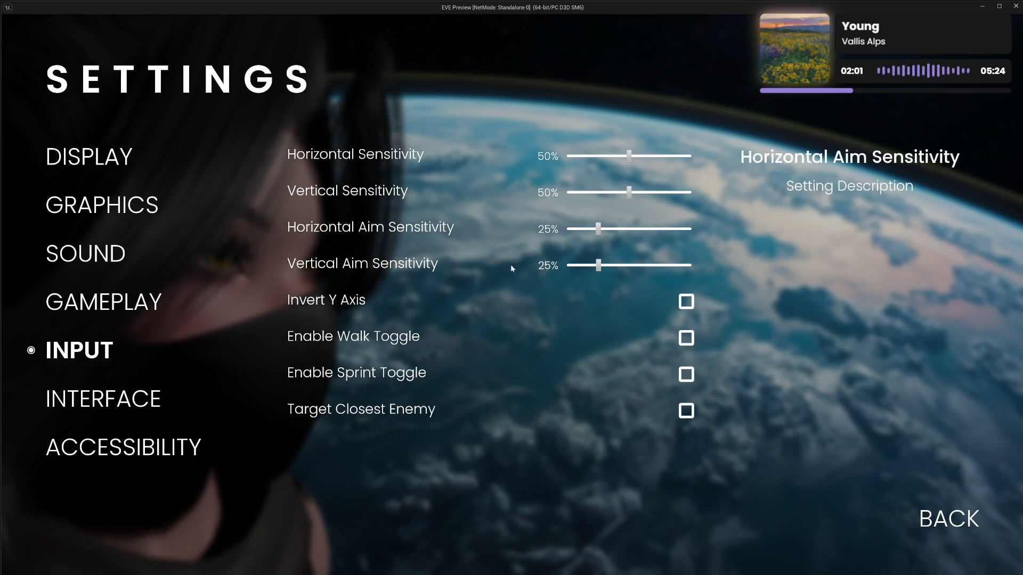
click(948, 519)
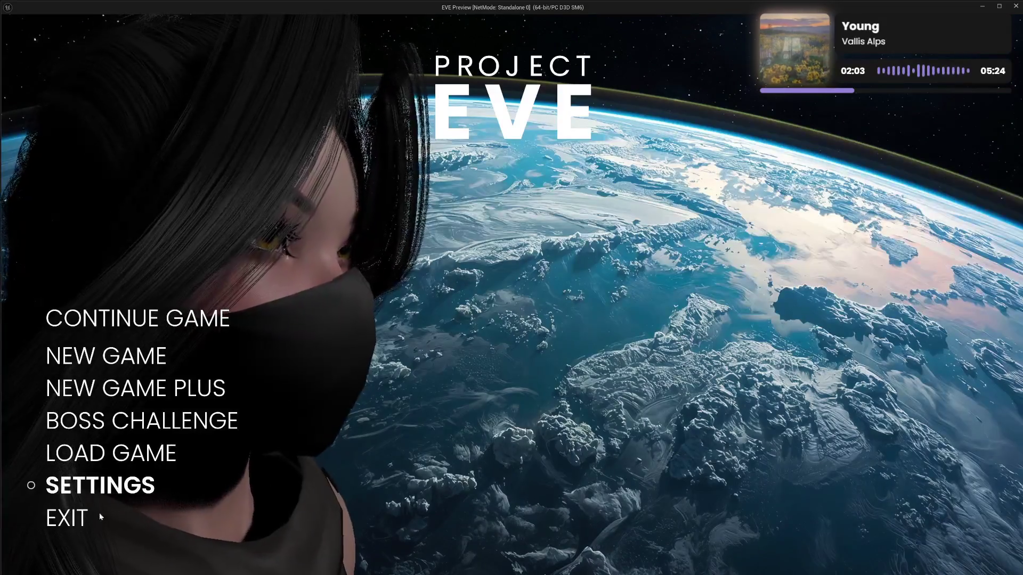
click(78, 519)
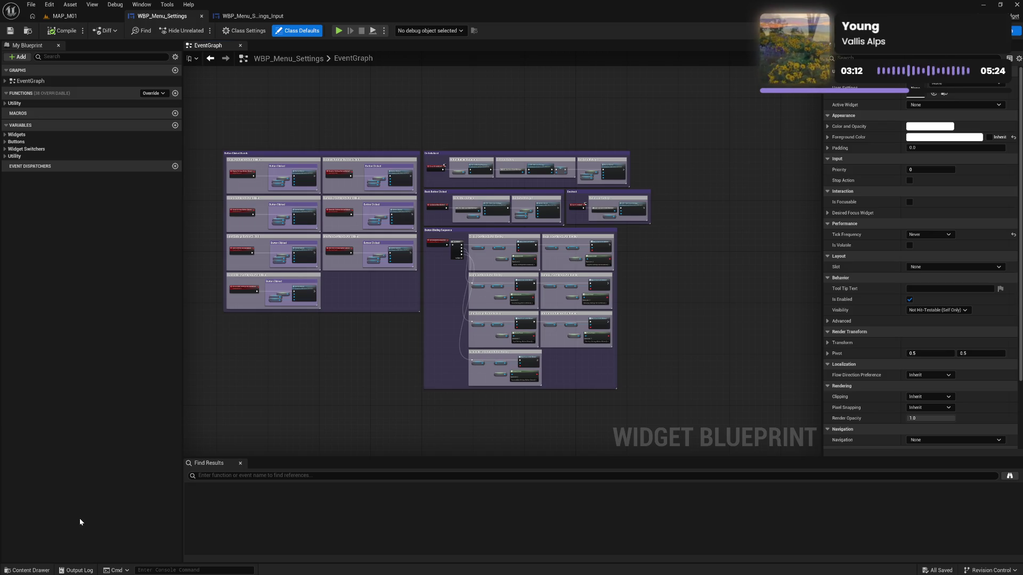
click(981, 4)
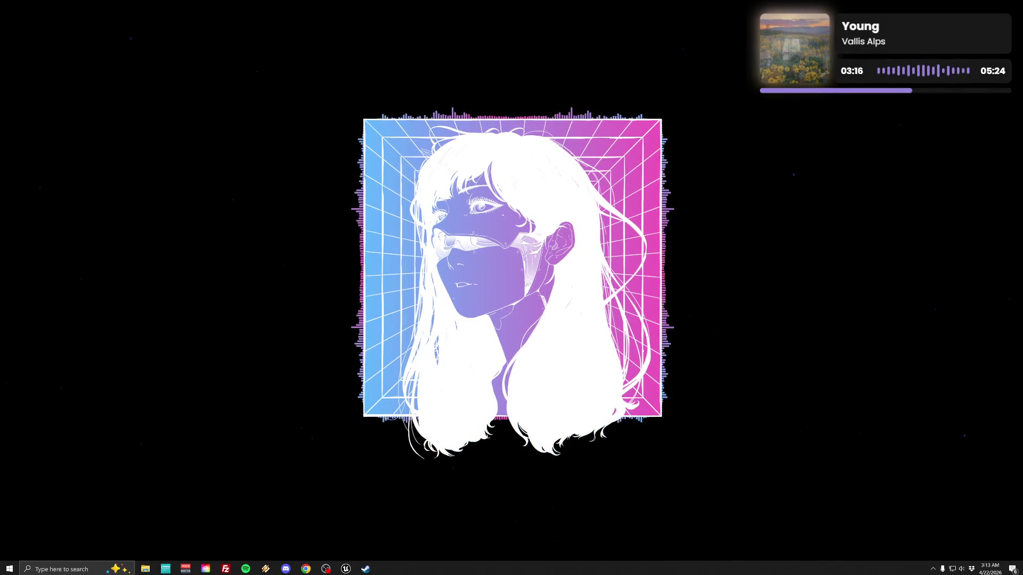
Step: Open the Epic Games Launcher, scroll through its content, and search for 'vex'
click(346, 569)
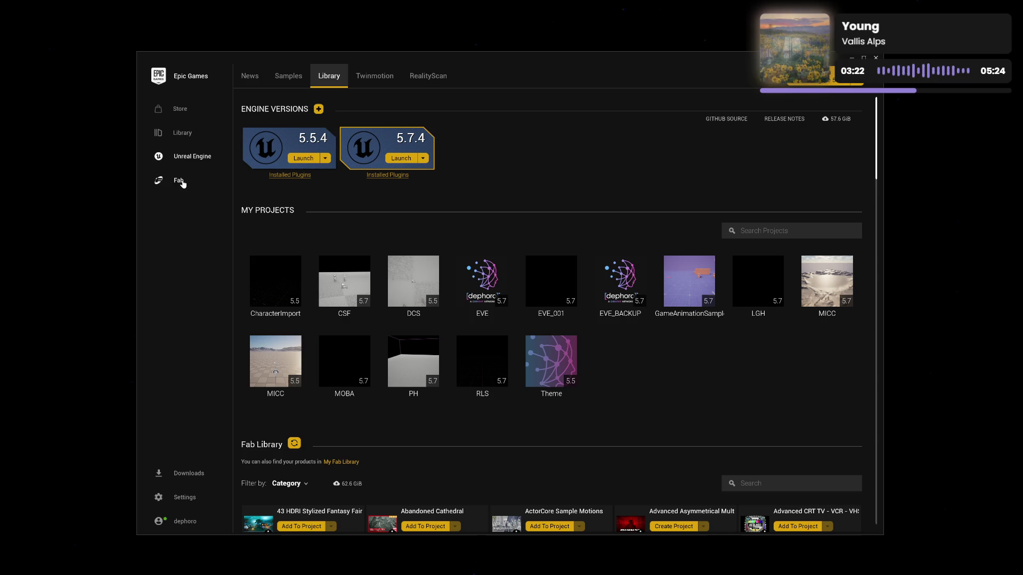
scroll(738, 347, down, 5)
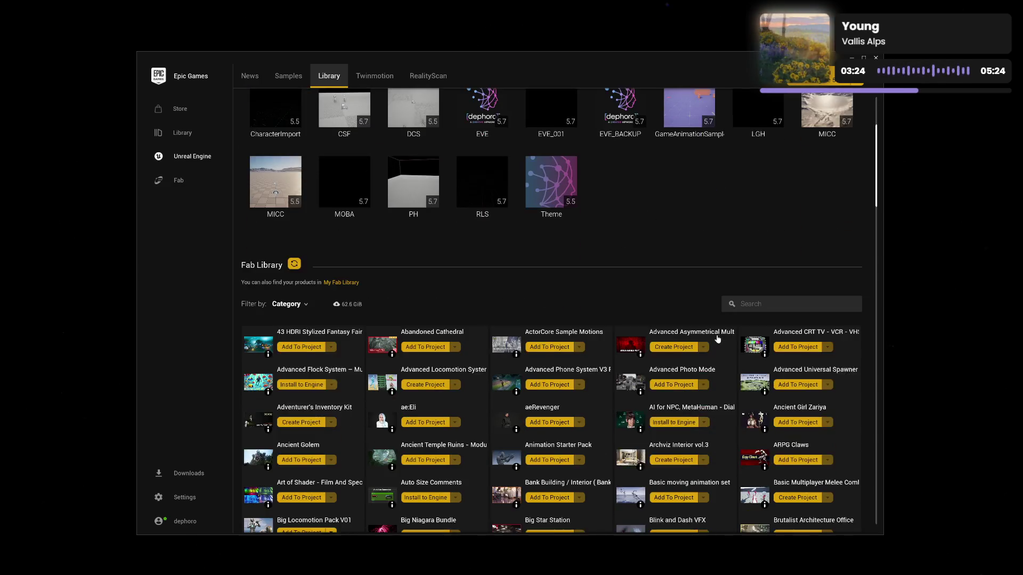
scroll(718, 339, down, 4)
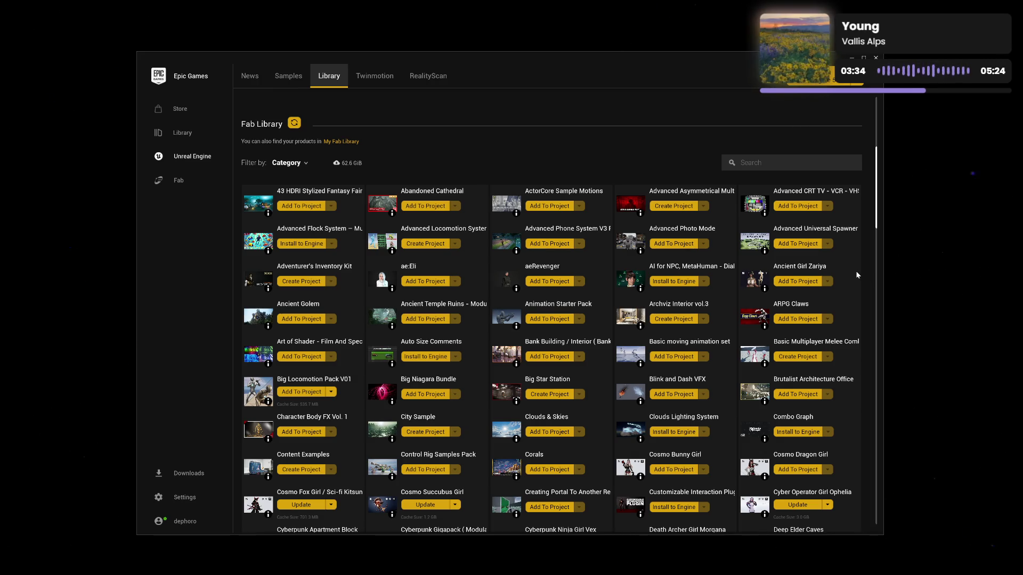
scroll(856, 274, down, 1)
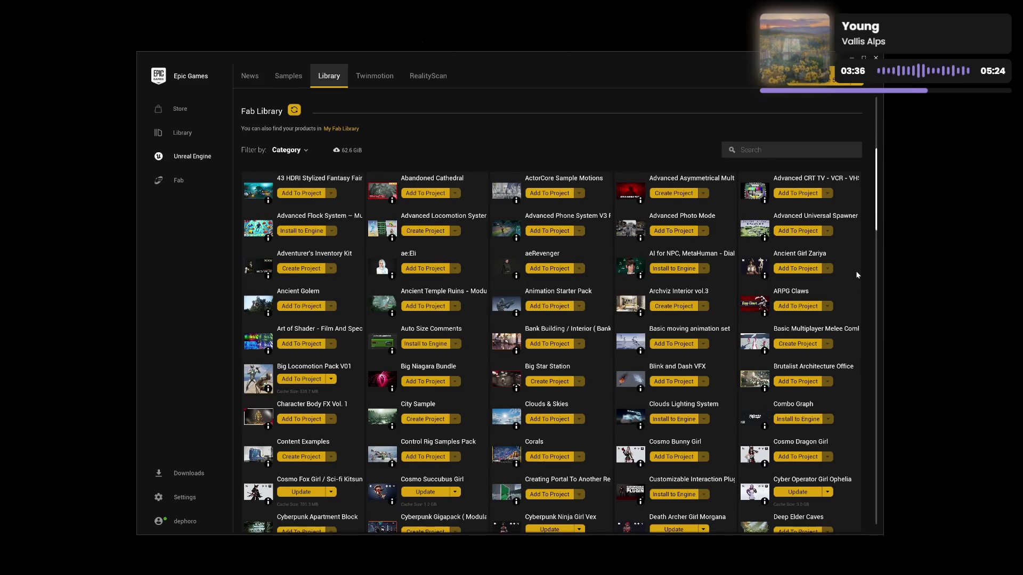
scroll(856, 274, down, 2)
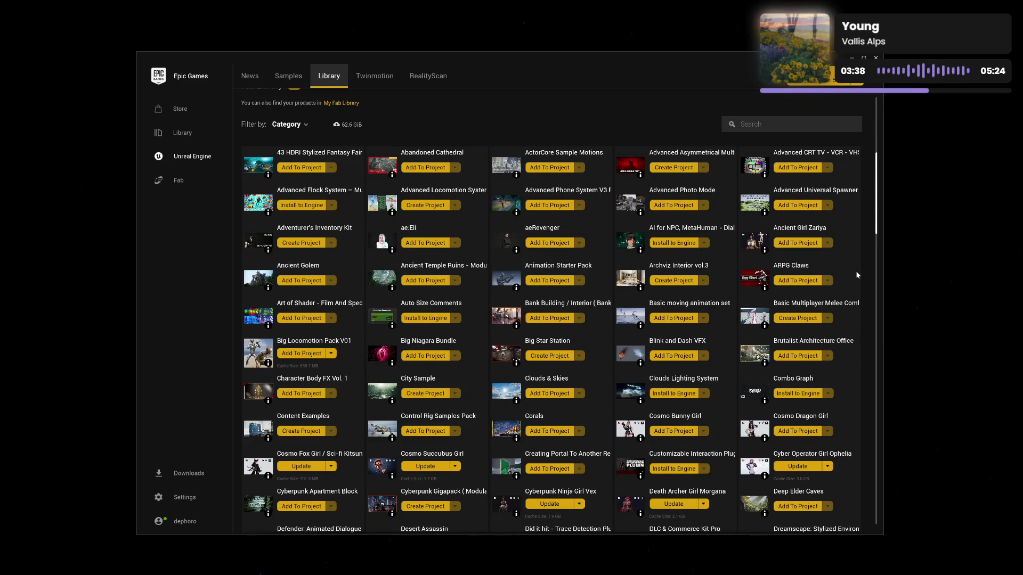
scroll(857, 272, down, 2)
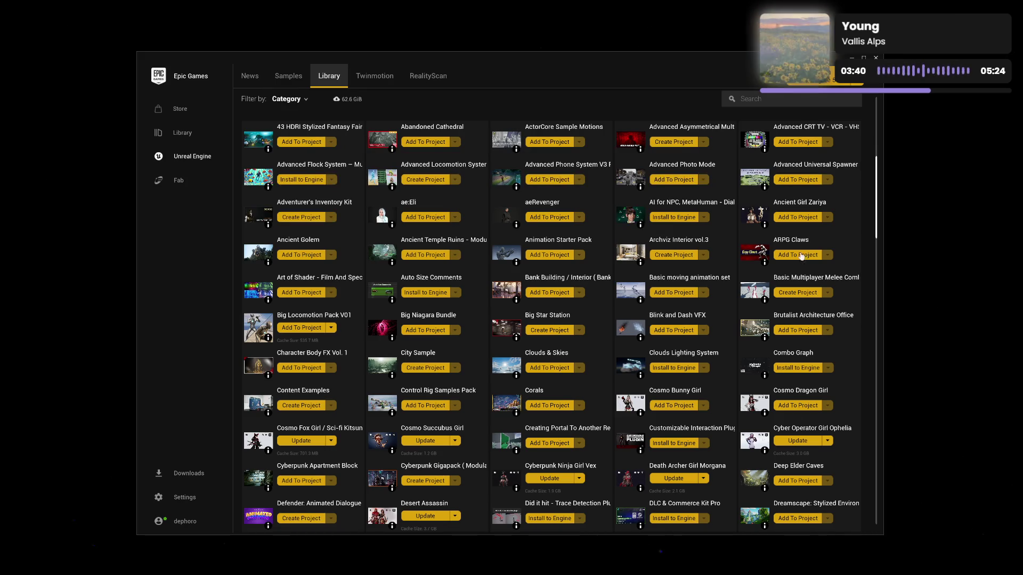
scroll(822, 261, up, 4)
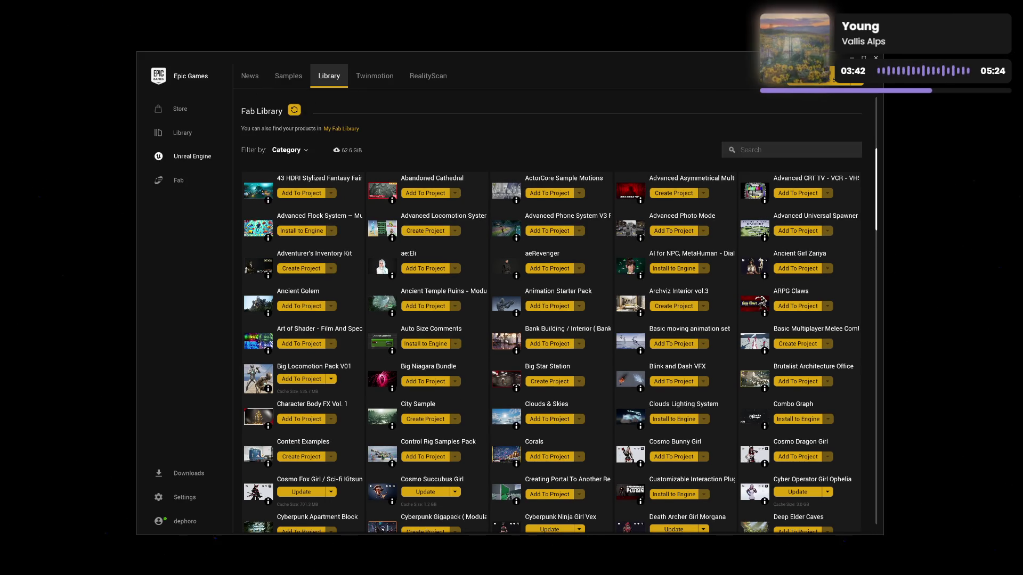
text(vex)
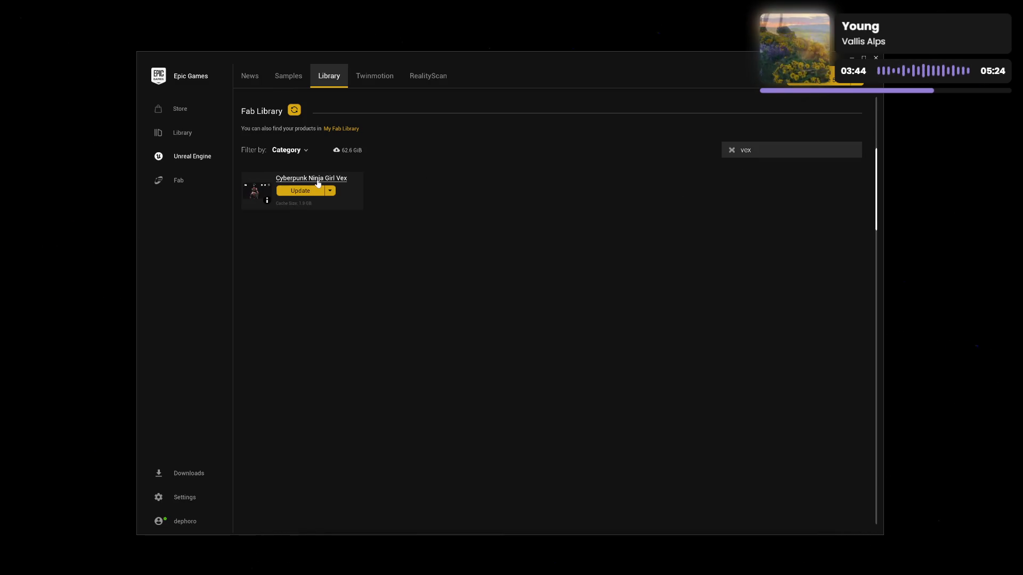
key(alt+F4)
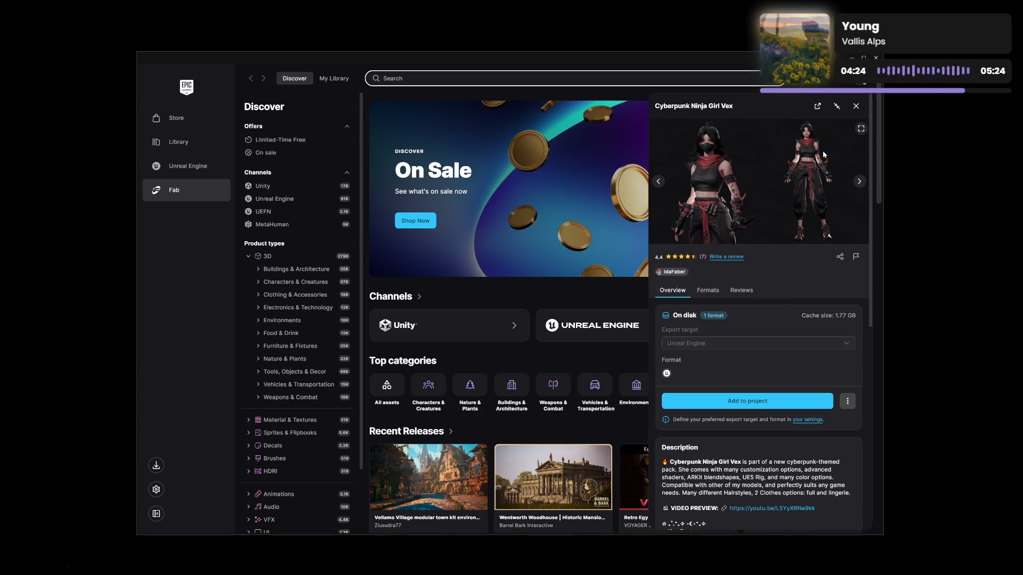
Step: Close the Cyberpunk Ninja Girl Vex panel, show the Unreal Engine library, and return to the editor
click(856, 108)
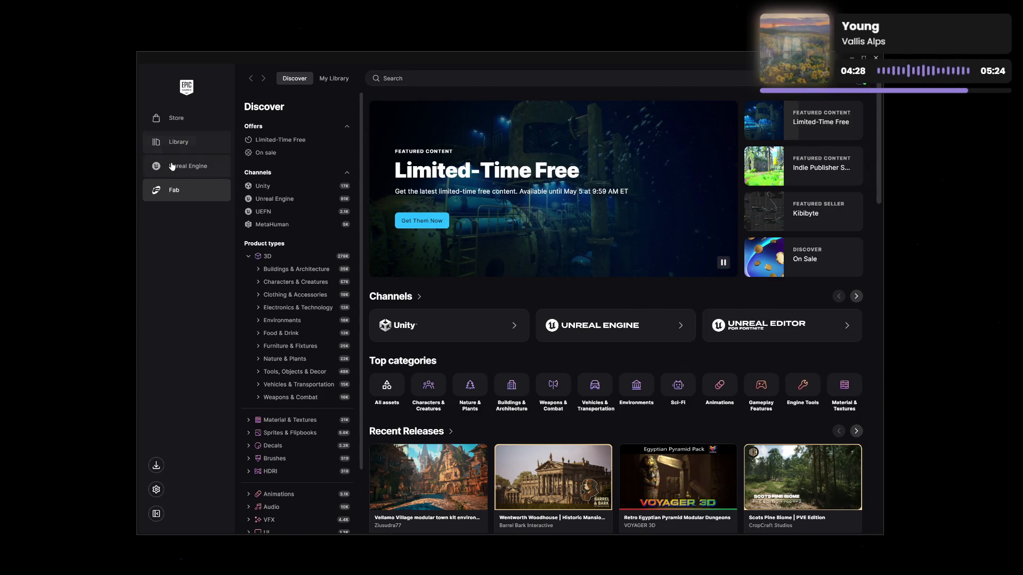
click(172, 166)
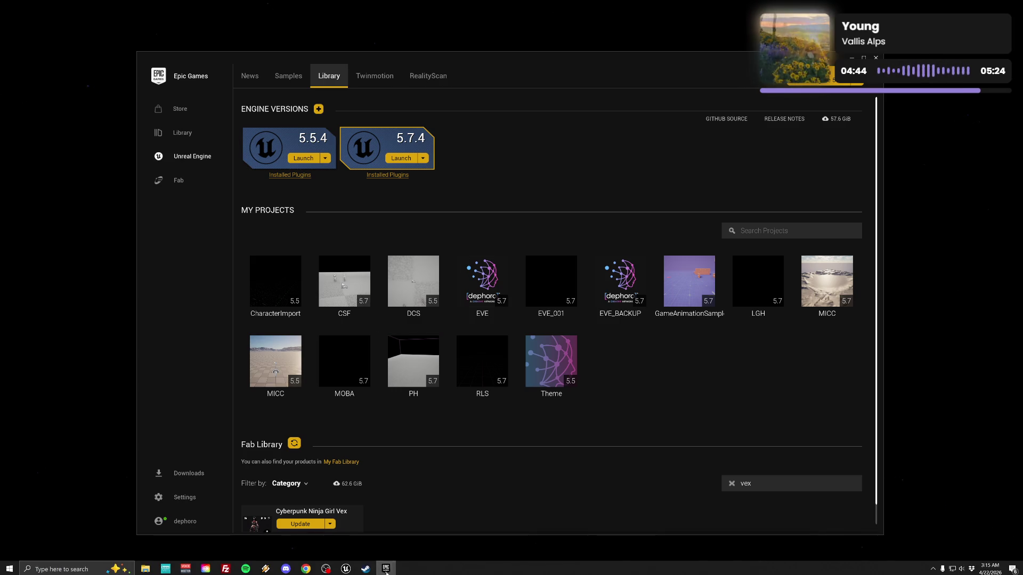
click(345, 570)
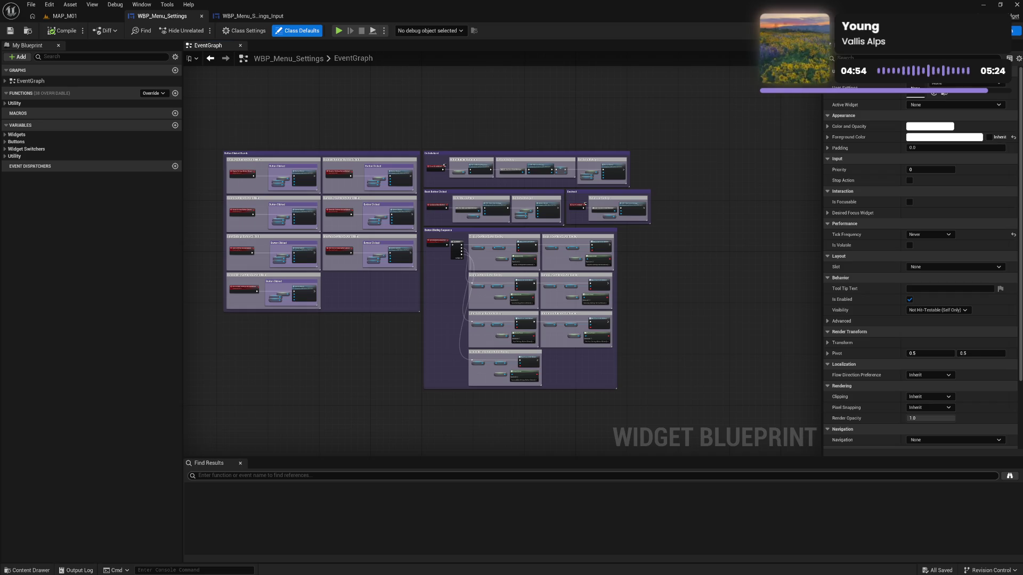
scroll(633, 347, up, 5)
drag(618, 171, 643, 237)
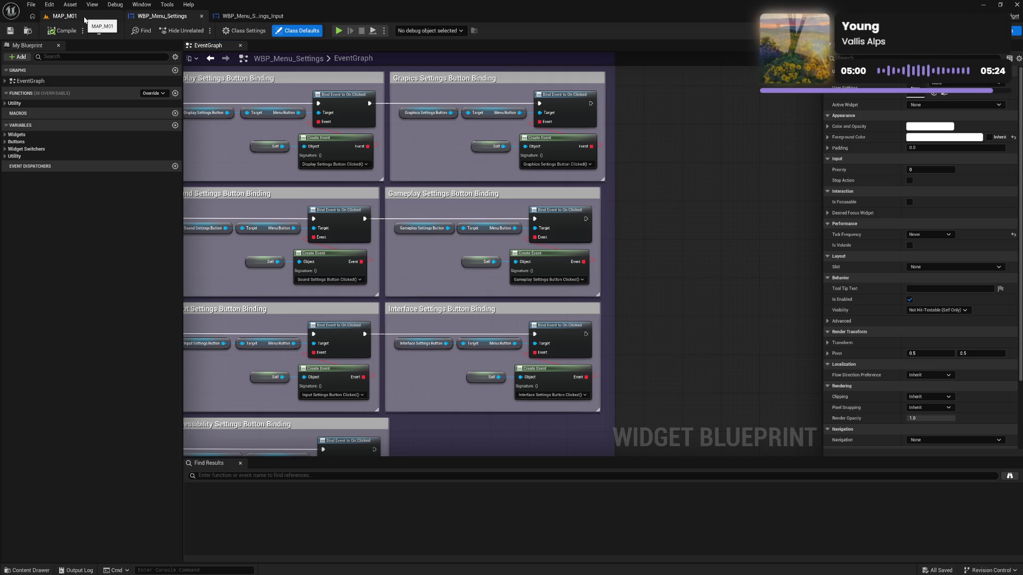
mouse_move(413, 137)
mouse_down()
mouse_move(514, 164)
mouse_move(572, 200)
mouse_up()
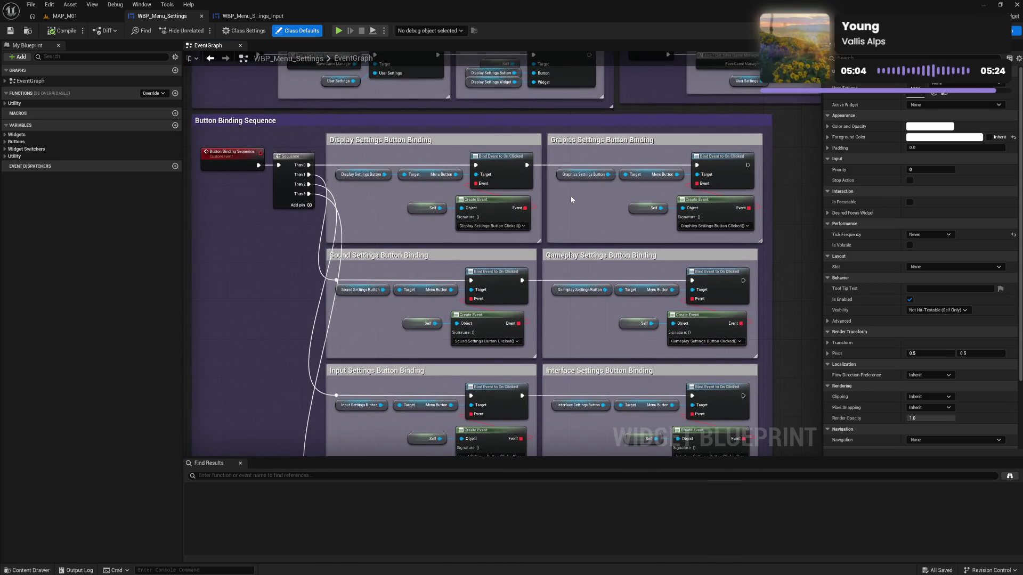
drag(401, 199, 457, 201)
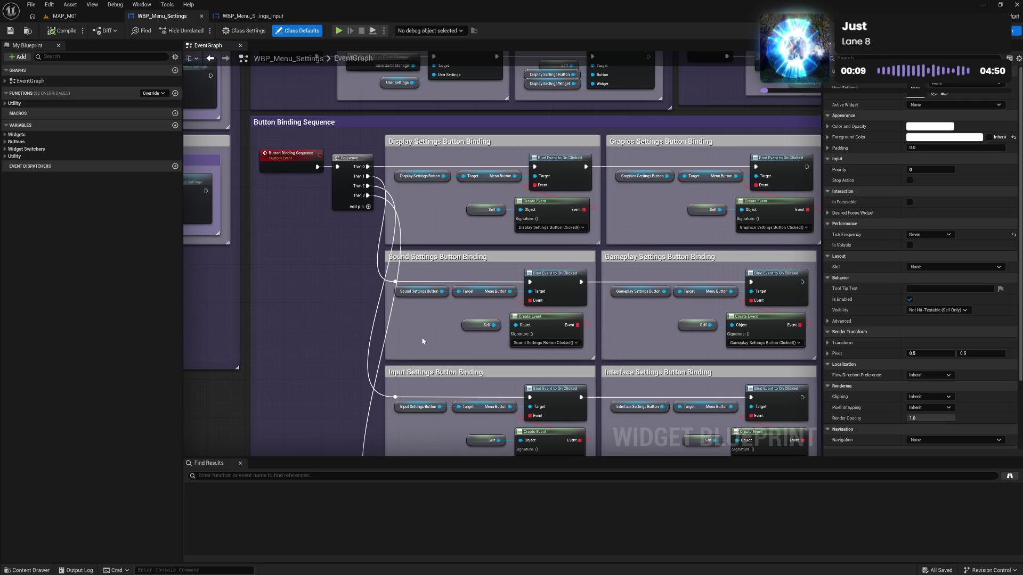
Step: Shift the Gameplay and Interface Settings Button Binding comments a few pixels right
drag(451, 321, 417, 327)
mouse_move(621, 336)
mouse_down()
mouse_move(586, 328)
mouse_move(584, 286)
mouse_up()
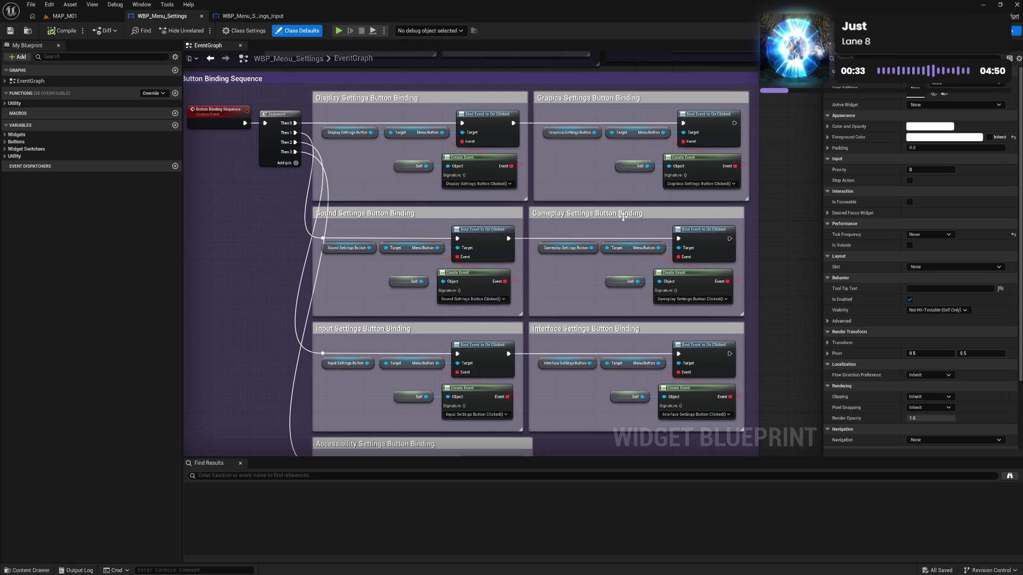
drag(537, 220, 711, 435)
drag(593, 216, 599, 215)
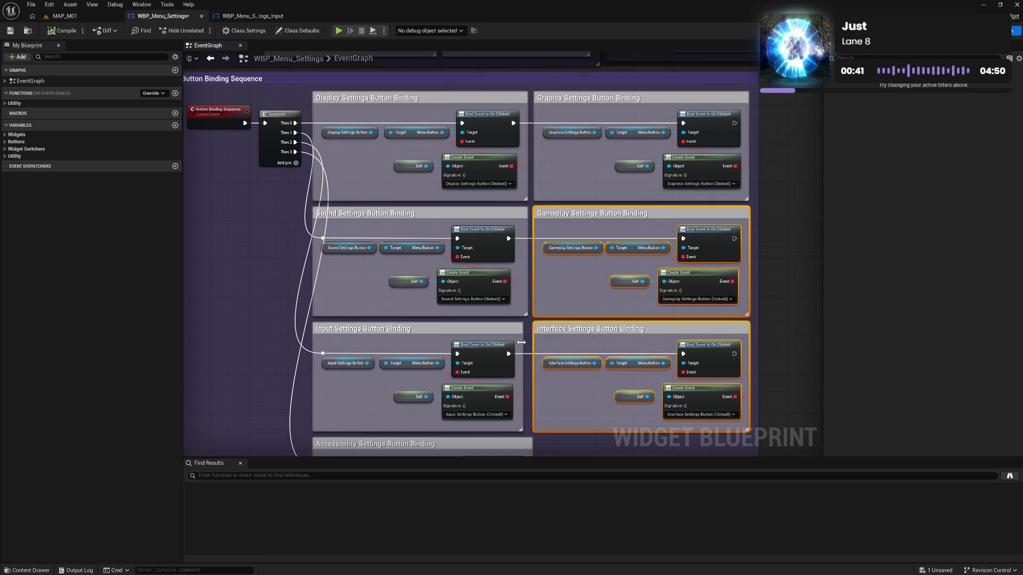
click(560, 343)
Step: Check the On Initialized and Back Button comments, then compile and save WBP_Menu_Settings
scroll(531, 368, down, 3)
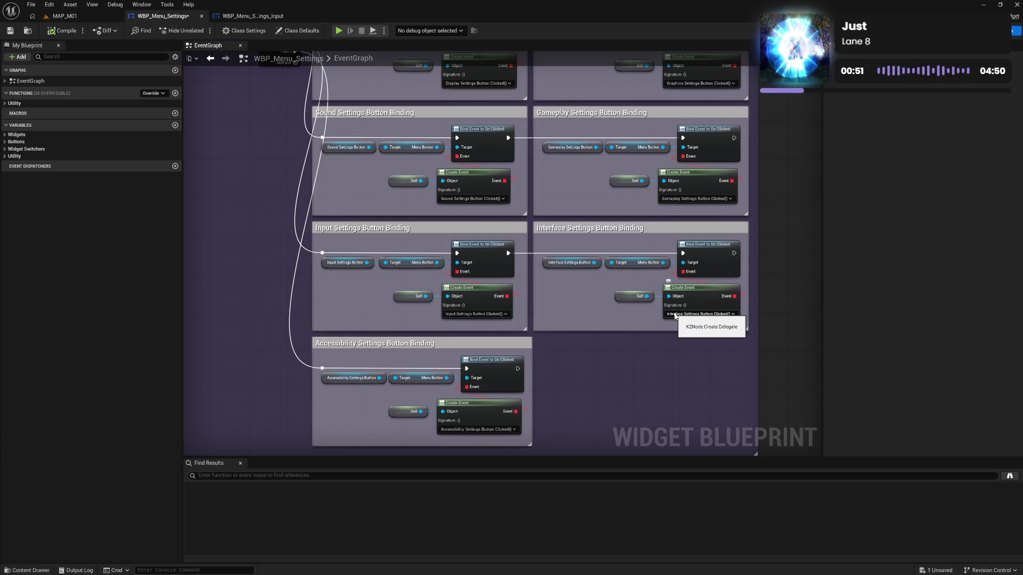
scroll(600, 248, down, 2)
mouse_move(412, 202)
mouse_down()
mouse_move(366, 256)
mouse_move(479, 201)
mouse_move(476, 217)
mouse_up()
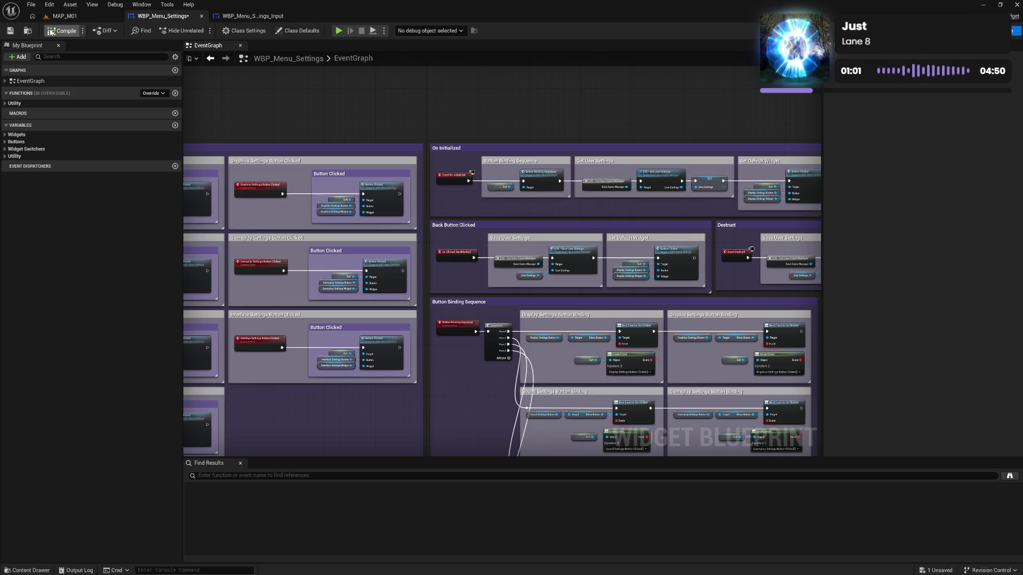
click(65, 35)
drag(307, 108, 399, 135)
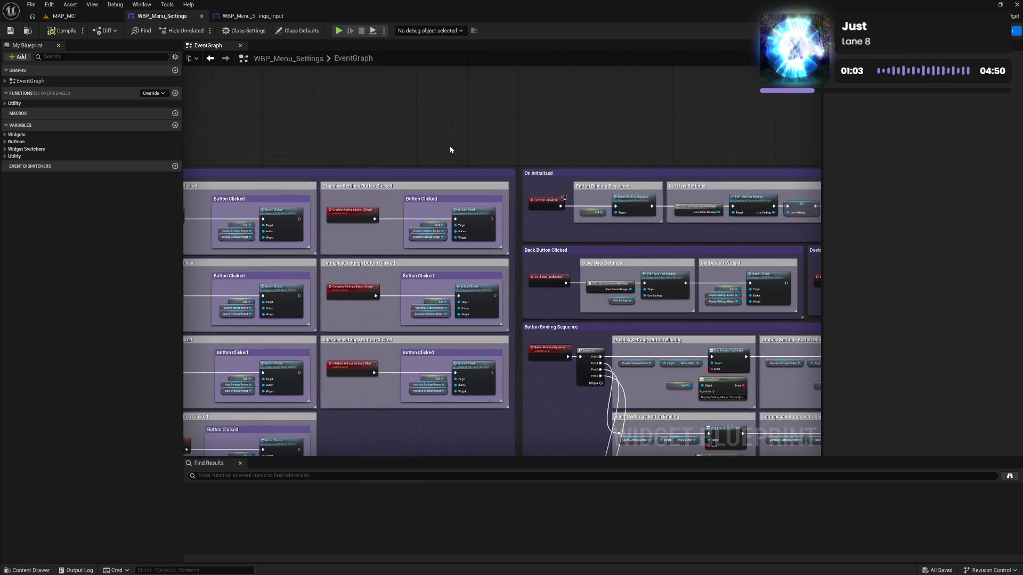
Step: Close both menu widget blueprints and load MAP_D01 from the recent levels
click(203, 18)
click(203, 18)
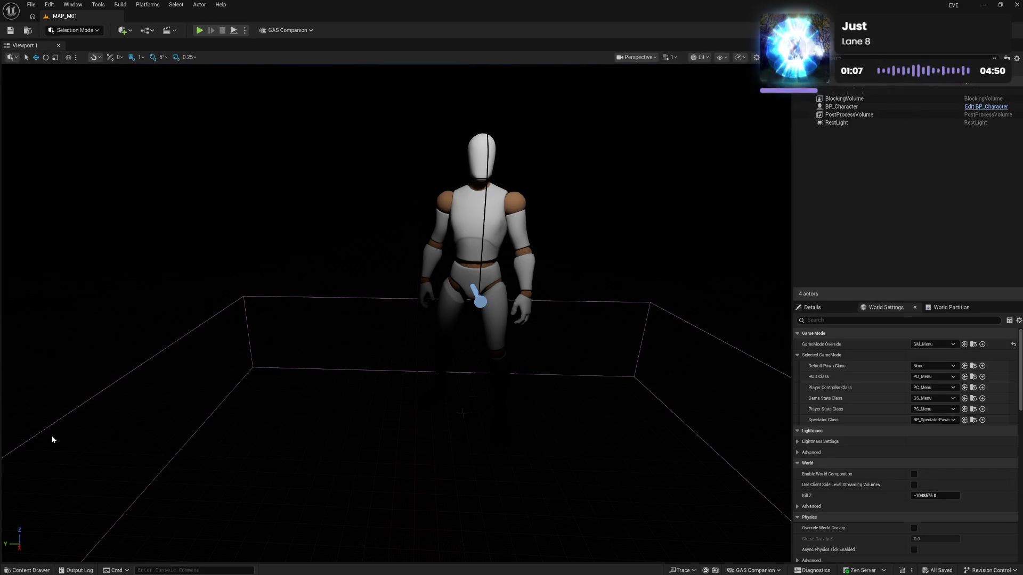
click(31, 5)
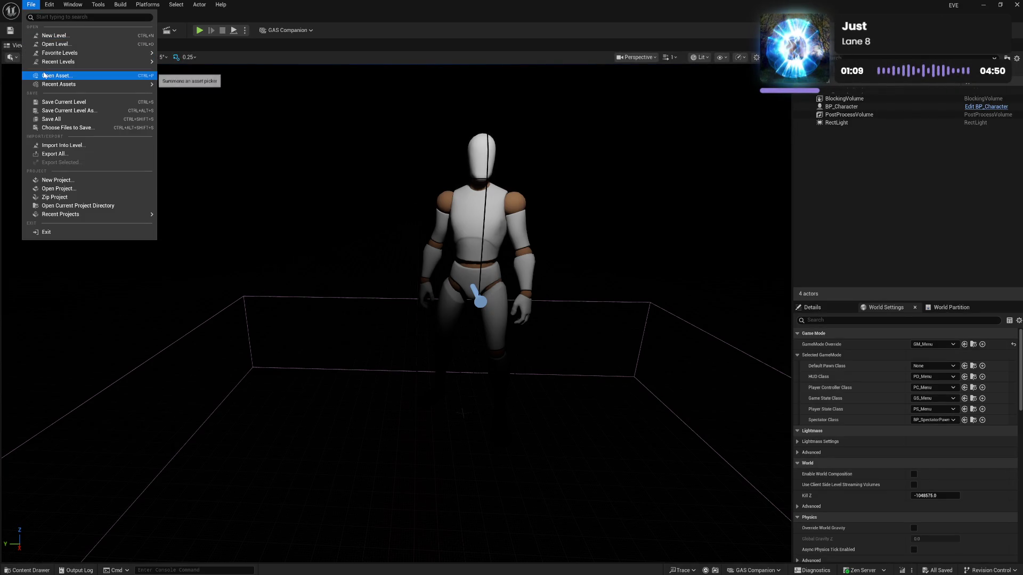
mouse_move(57, 64)
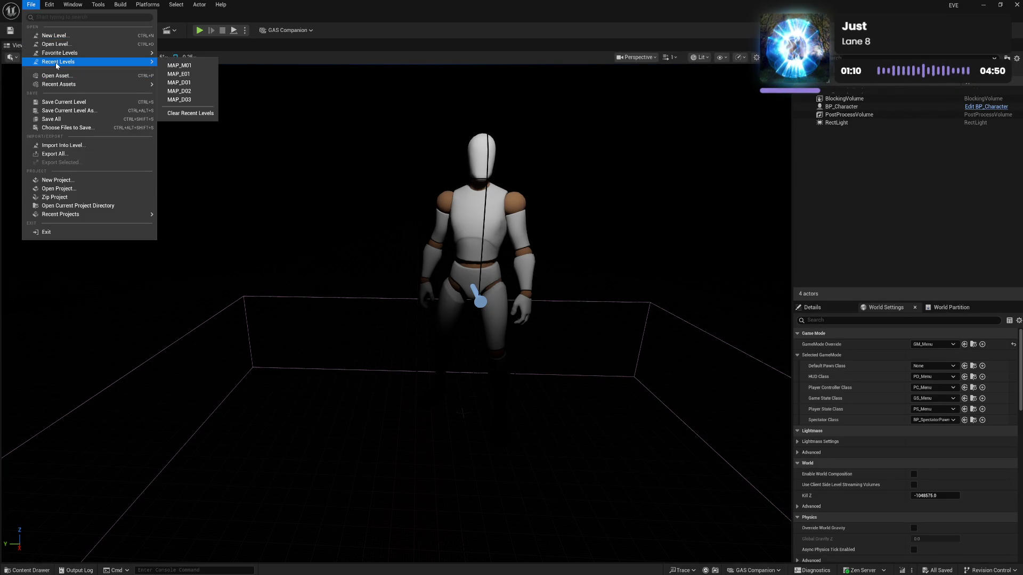
click(191, 82)
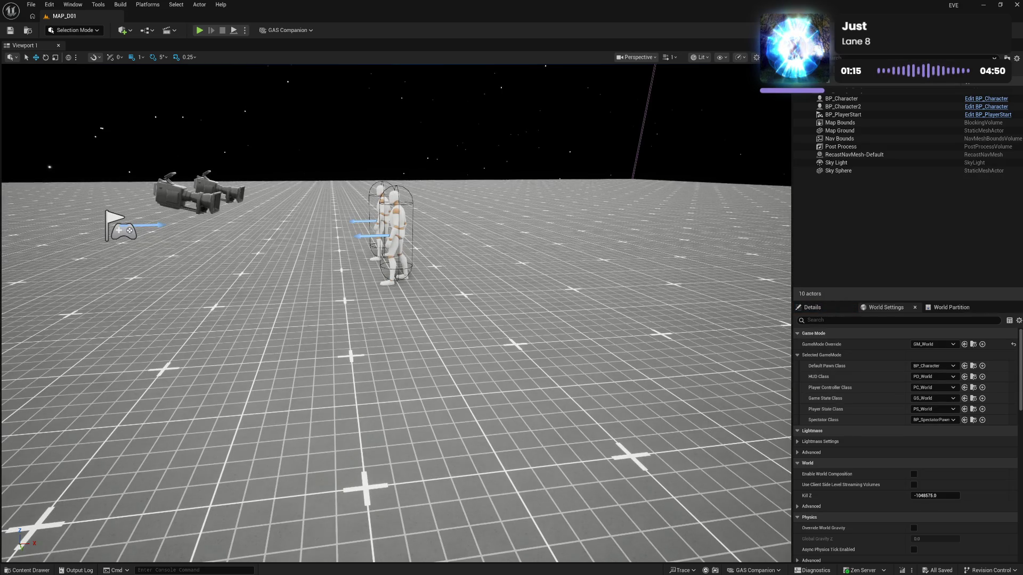
Step: Browse the Content Drawer to Character/Master/Blueprint/Primary and open BP_Character
click(27, 570)
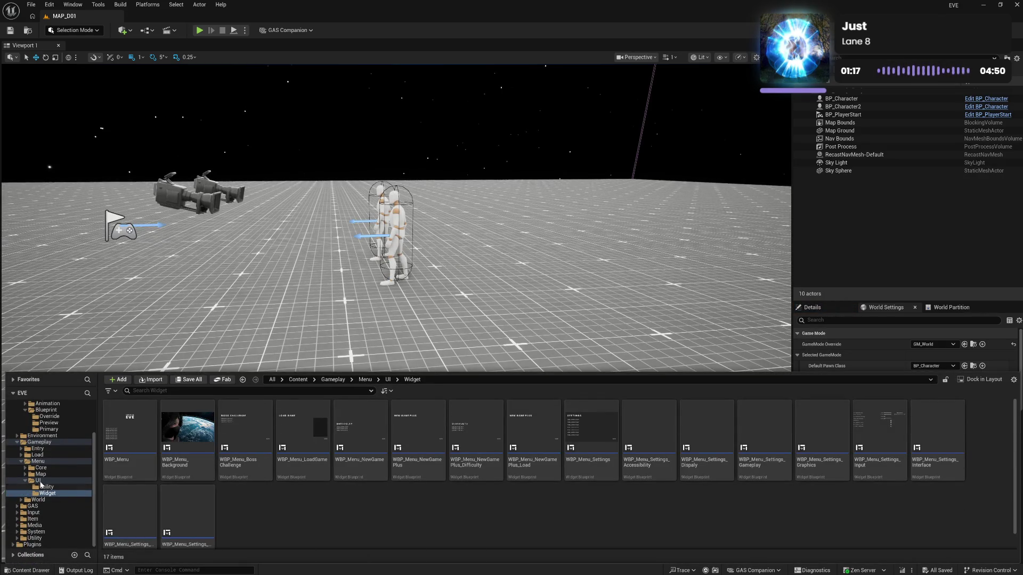
click(25, 481)
click(20, 476)
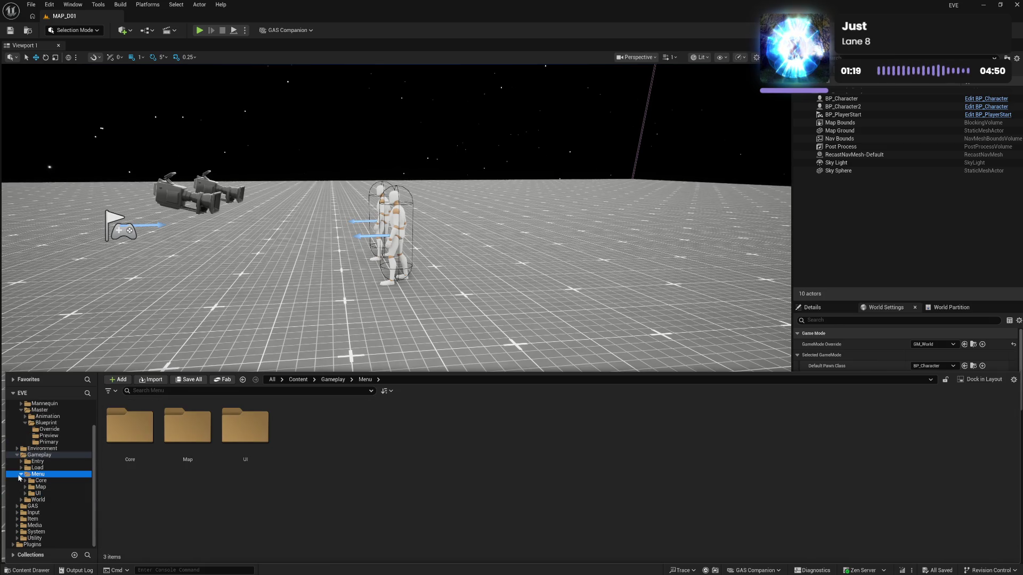
click(20, 474)
click(17, 474)
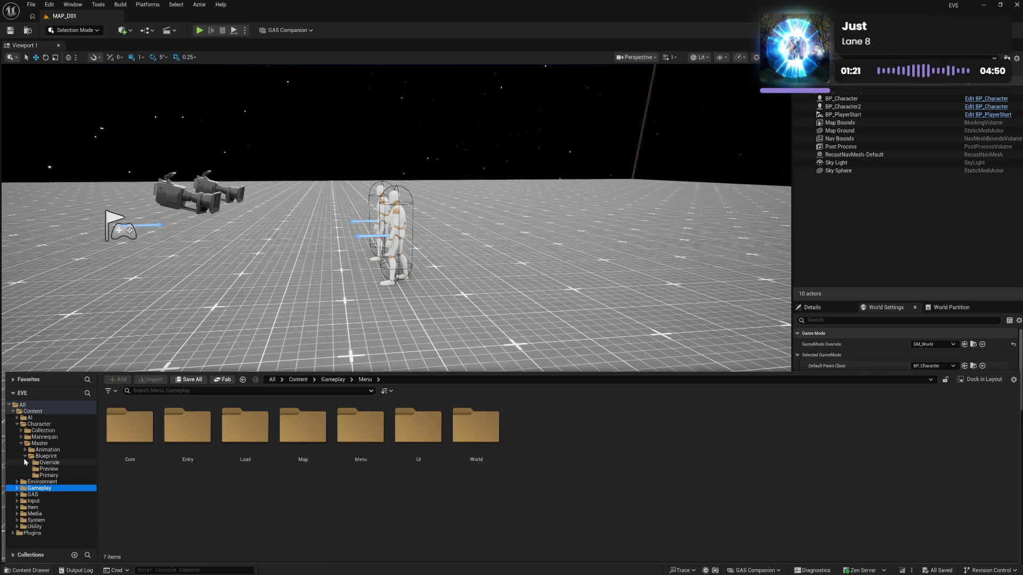
click(48, 475)
click(137, 470)
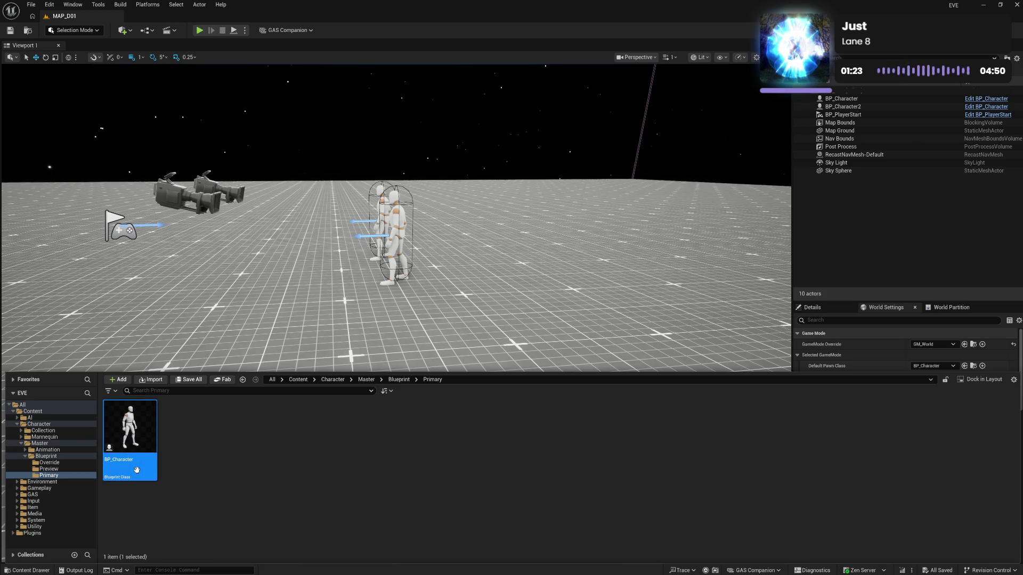
double_click(137, 470)
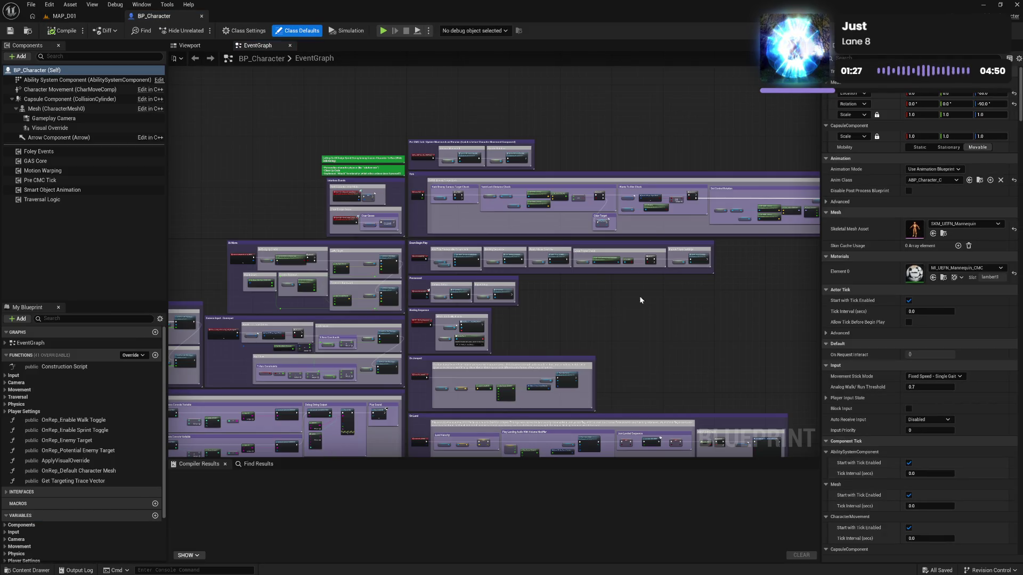
Step: Pan the EventGraph across the IA Move, IA Sprint and IA Dodge sections
scroll(312, 176, up, 4)
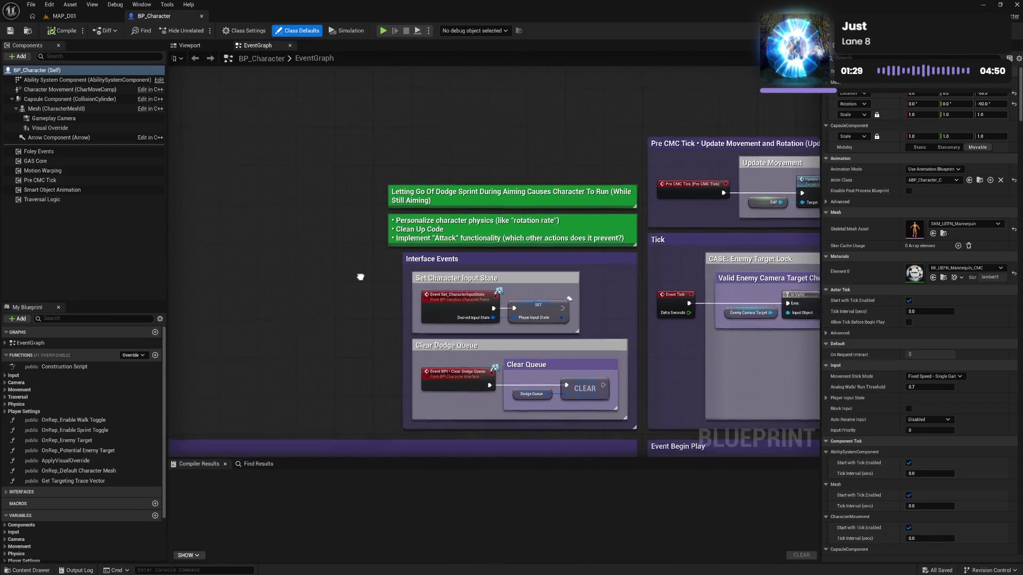
scroll(381, 313, up, 1)
drag(380, 308, 367, 295)
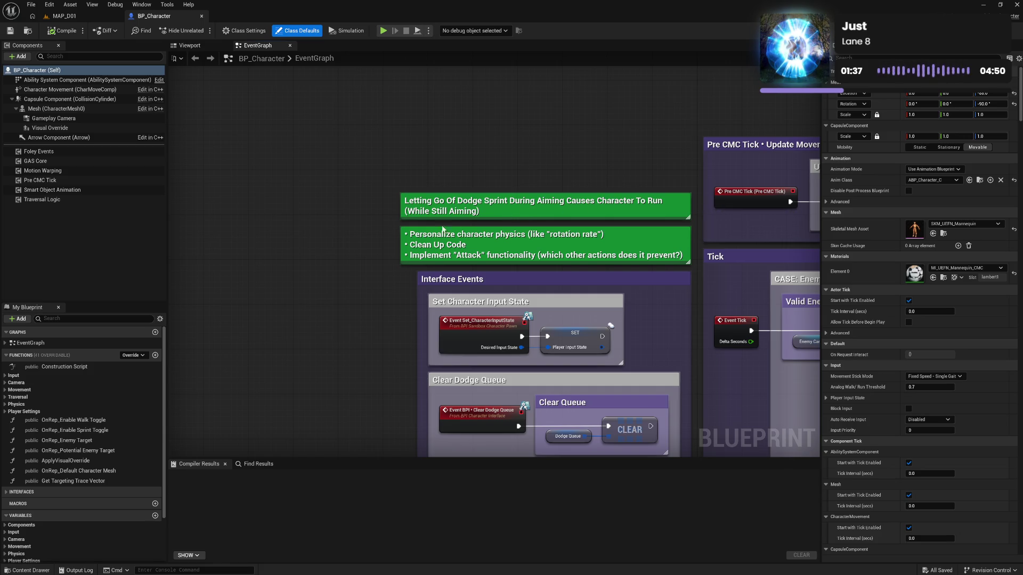
mouse_move(336, 264)
mouse_down()
mouse_move(344, 247)
mouse_move(381, 243)
mouse_move(477, 180)
mouse_up()
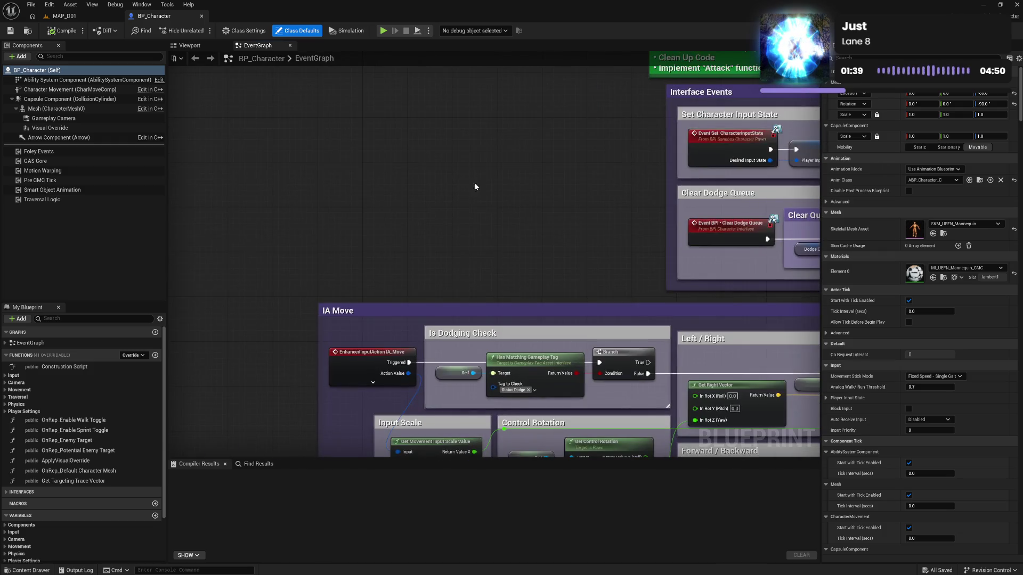
scroll(437, 229, down, 3)
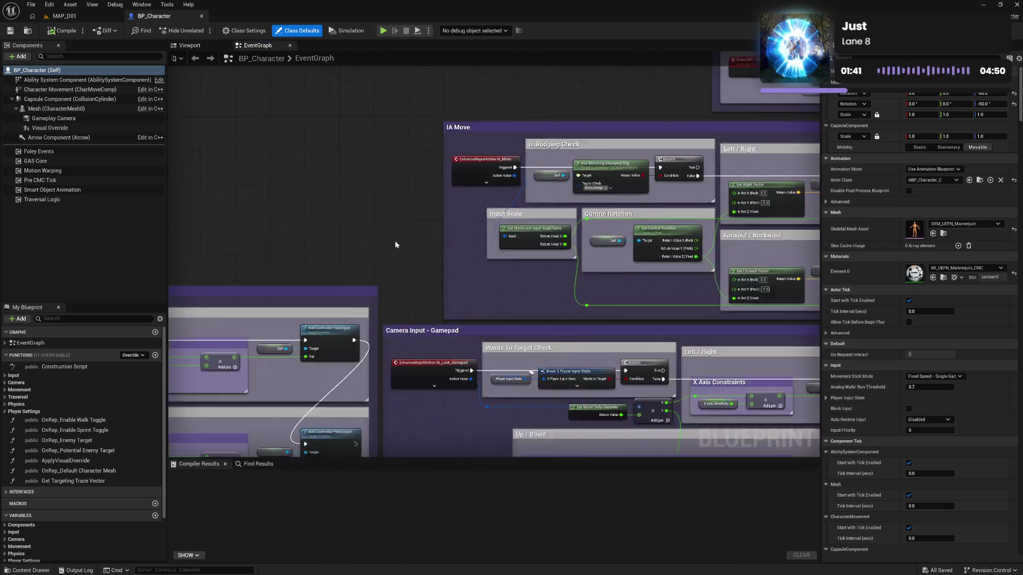
mouse_move(334, 279)
mouse_down()
mouse_move(434, 309)
mouse_move(424, 245)
mouse_move(456, 153)
mouse_move(398, 219)
mouse_move(364, 191)
mouse_move(412, 84)
mouse_move(429, 148)
mouse_up()
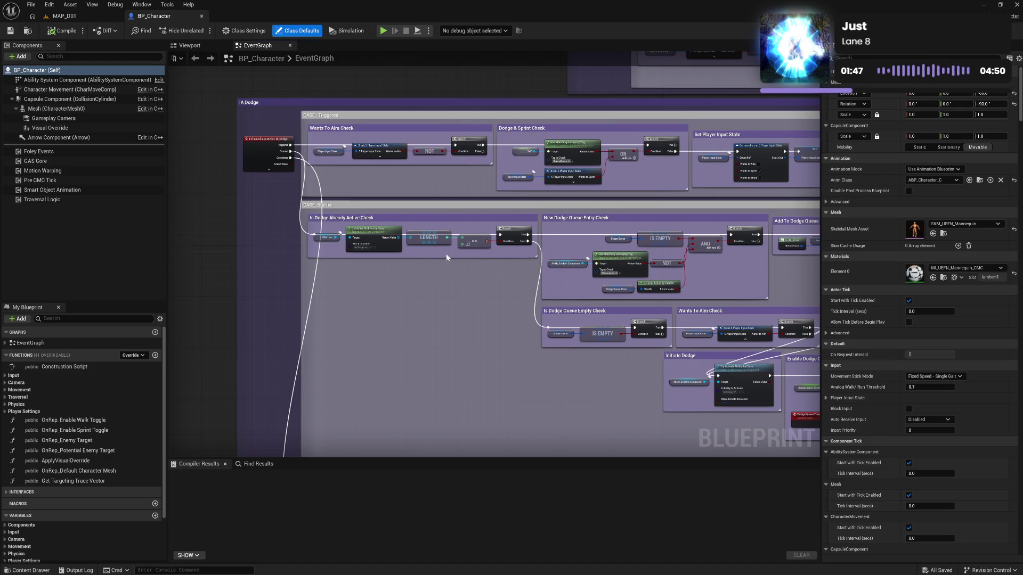
drag(446, 254, 405, 152)
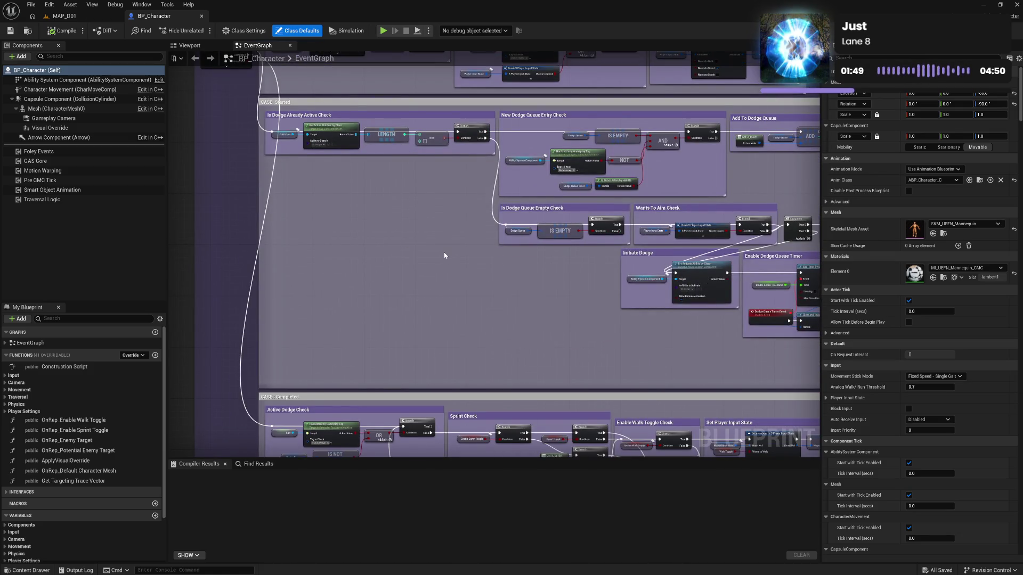
Step: Centre the CASE: Dodge nodes and widen the Dodge Ability Ended comment box
drag(475, 277, 379, 301)
mouse_move(473, 304)
mouse_down()
mouse_move(277, 293)
mouse_move(535, 342)
mouse_move(424, 532)
mouse_up()
drag(532, 216, 446, 315)
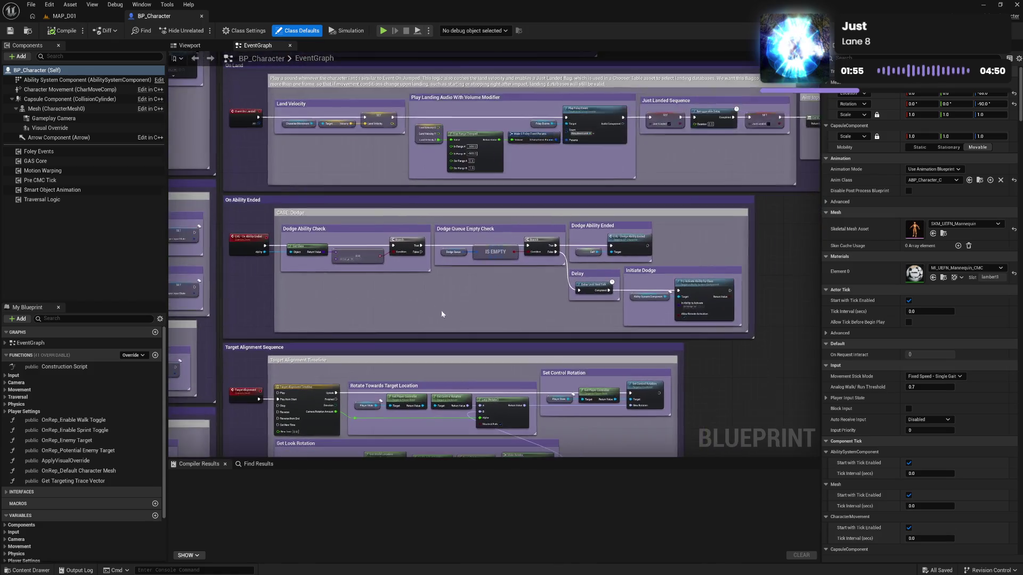
scroll(553, 308, up, 2)
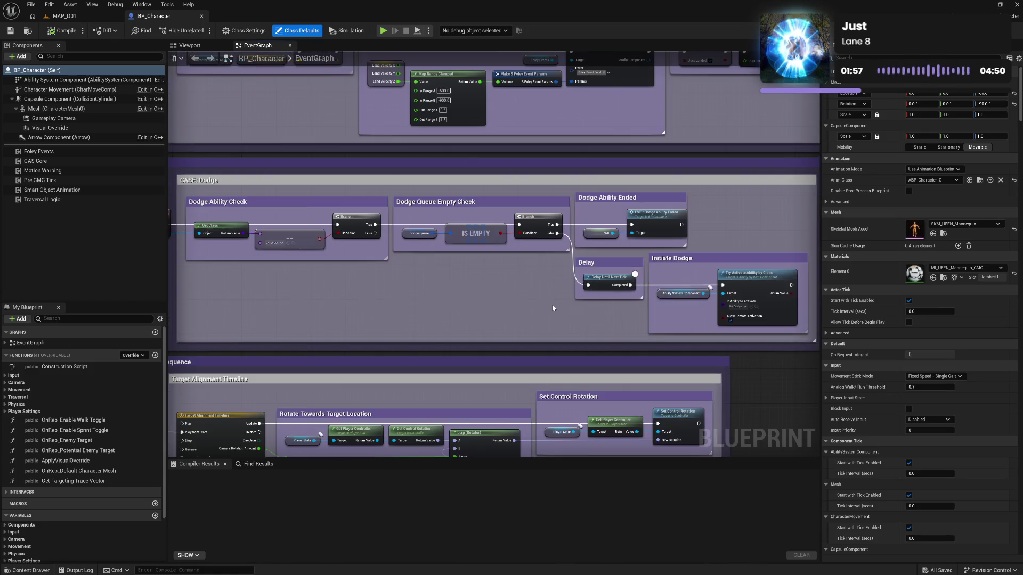
drag(553, 308, 414, 316)
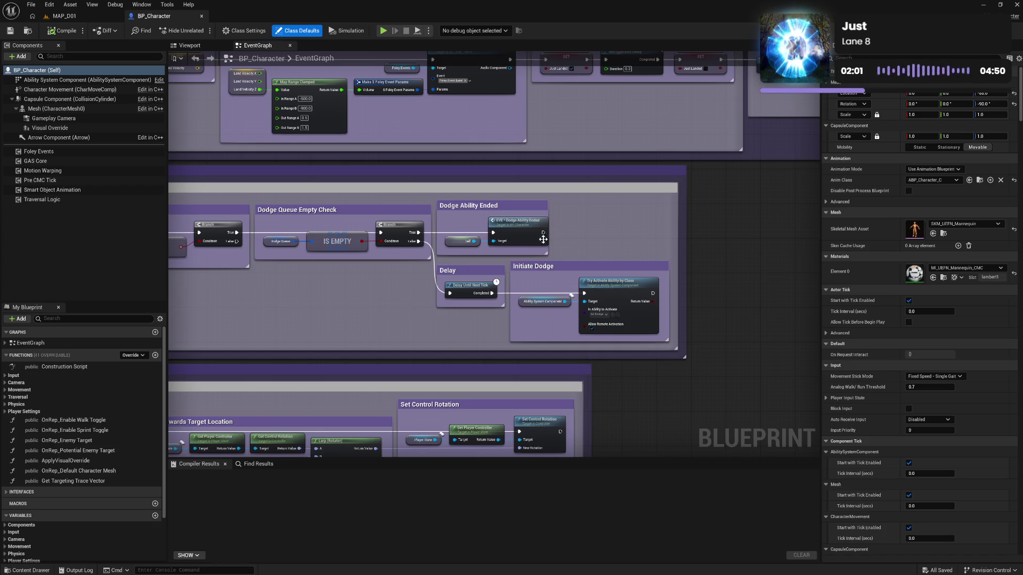
drag(545, 216, 560, 217)
double_click(520, 228)
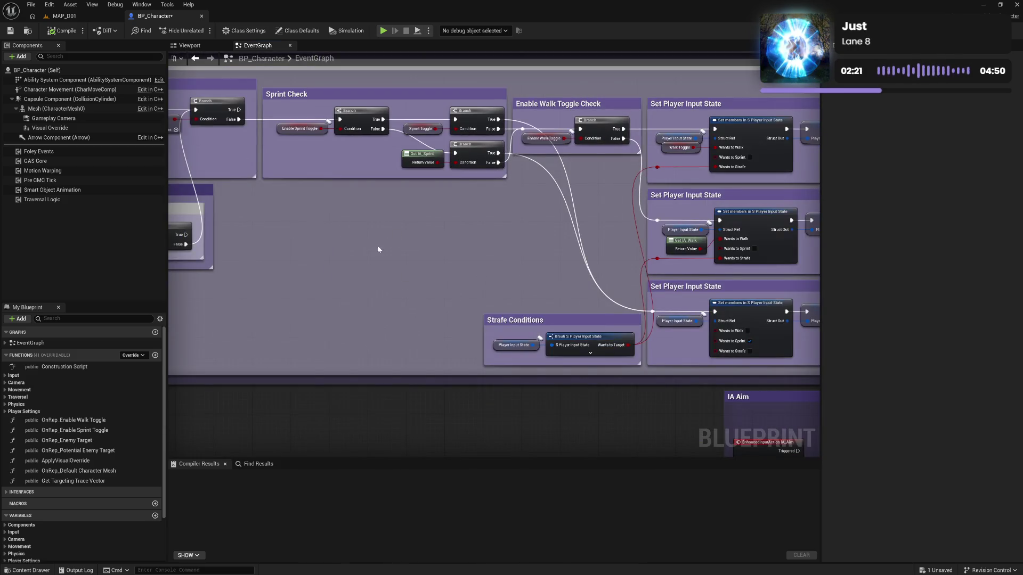
Step: Duplicate the Strafe Conditions Player Input State and Break nodes above the original
drag(549, 349, 344, 257)
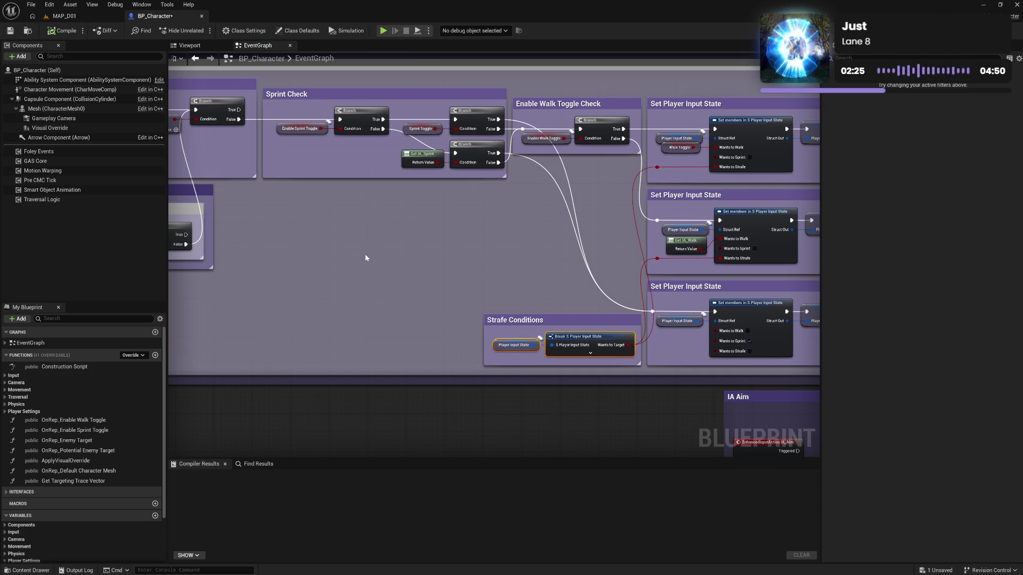
key(ctrl+v)
mouse_move(435, 264)
mouse_down()
mouse_move(470, 232)
mouse_move(452, 238)
mouse_up()
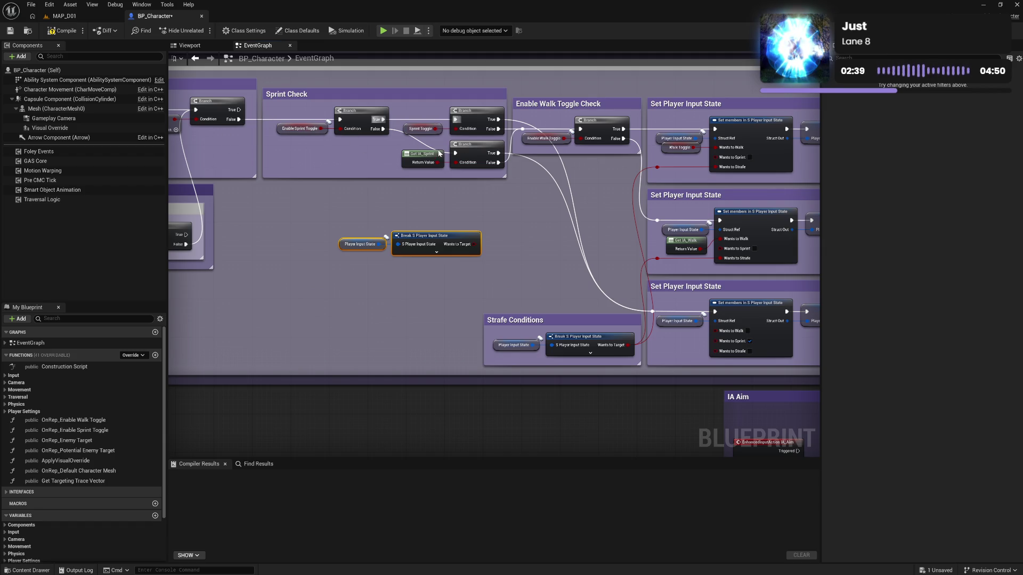
mouse_move(502, 258)
mouse_down()
mouse_move(477, 313)
mouse_move(404, 148)
mouse_move(477, 215)
mouse_move(420, 219)
mouse_up()
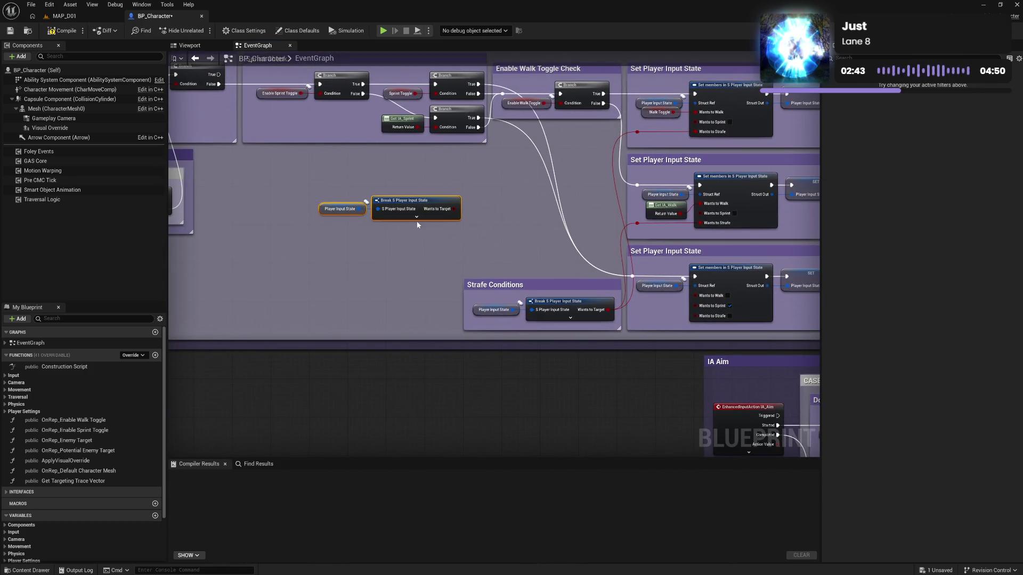
Step: Make the copied Break output Wants to Aim instead of Wants to Target, then reposition it
click(419, 206)
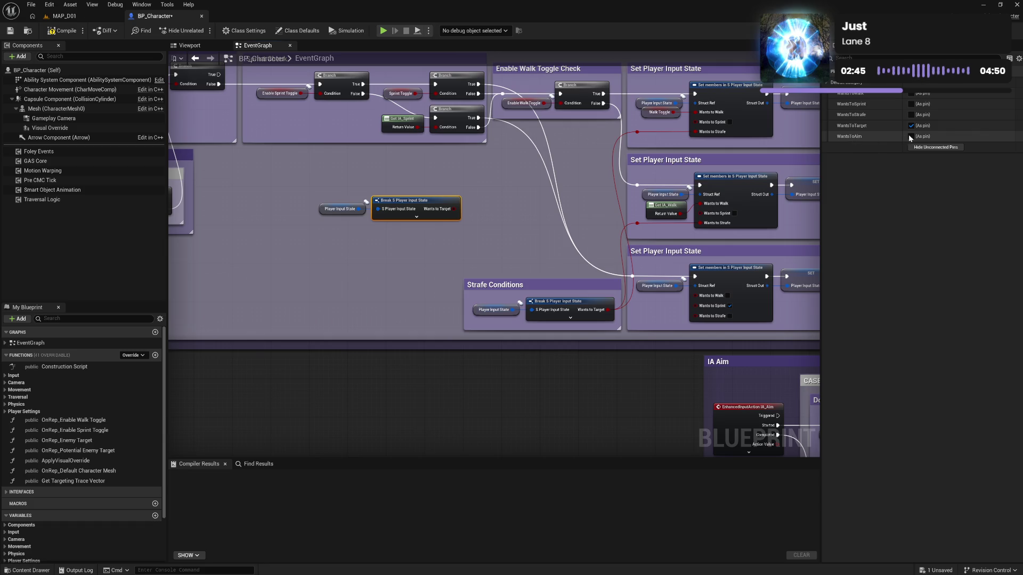
click(912, 136)
click(912, 126)
click(485, 228)
drag(327, 199, 423, 234)
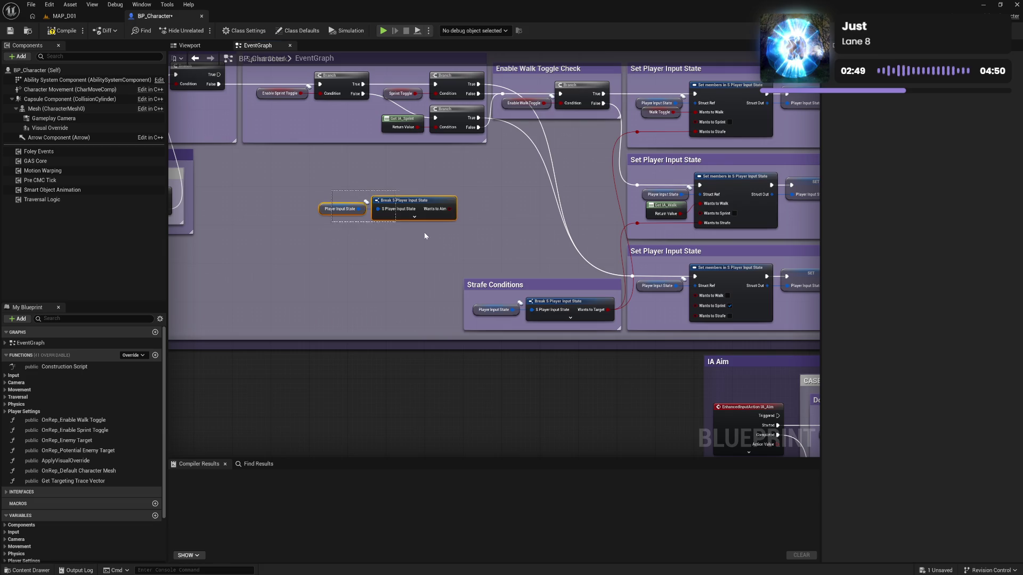
drag(412, 200, 363, 211)
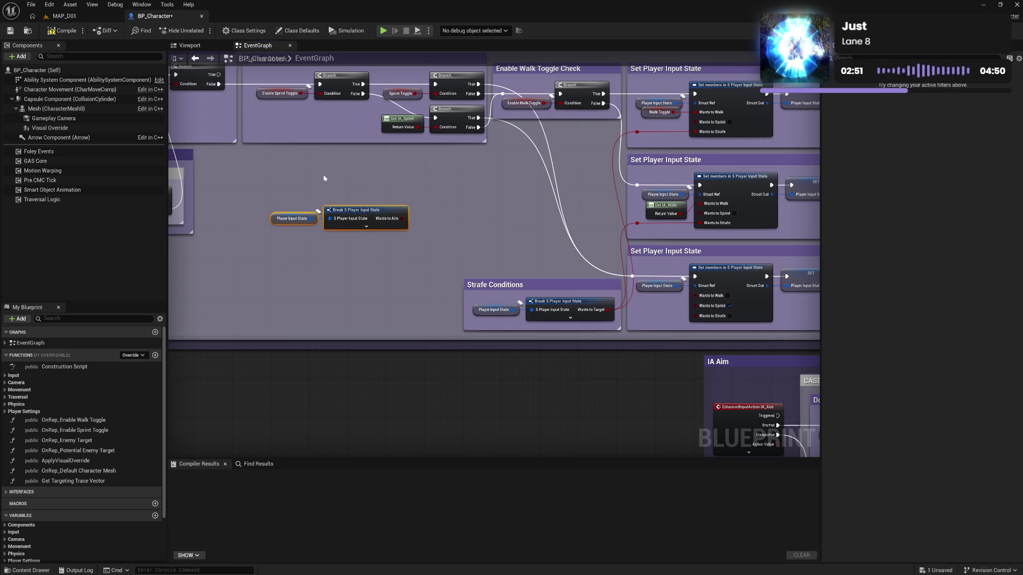
drag(323, 175, 500, 179)
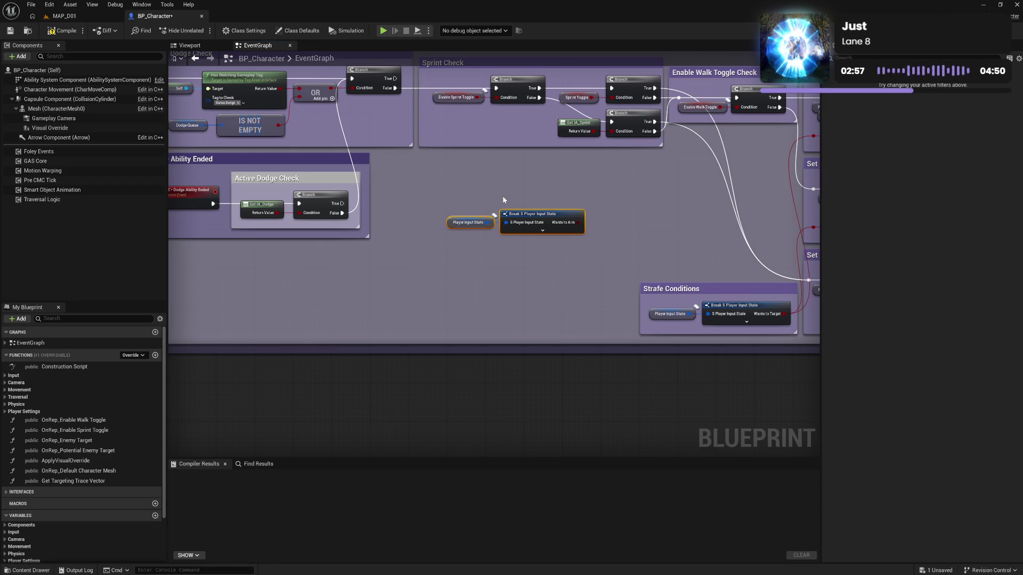
click(486, 201)
Step: Add a Get IA_Aim node from the 'ia aim' search and wire its value into a new Branch condition
right_click(476, 275)
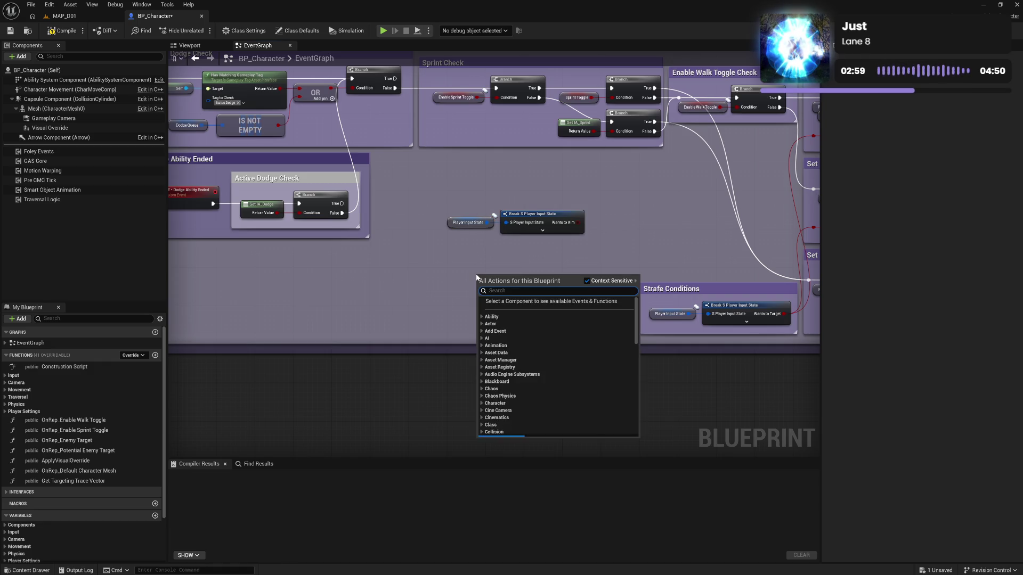
text(ia aim)
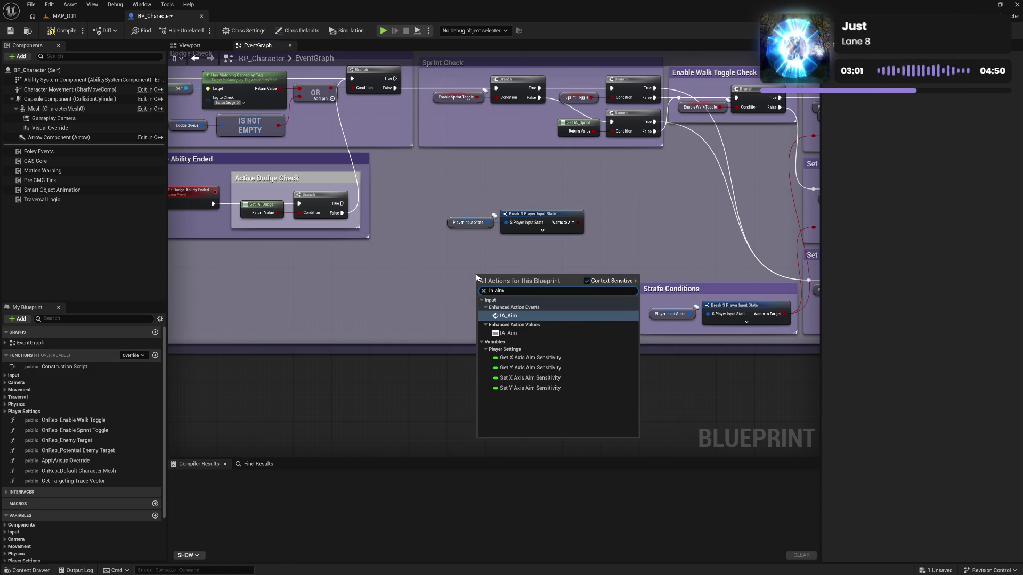
click(511, 334)
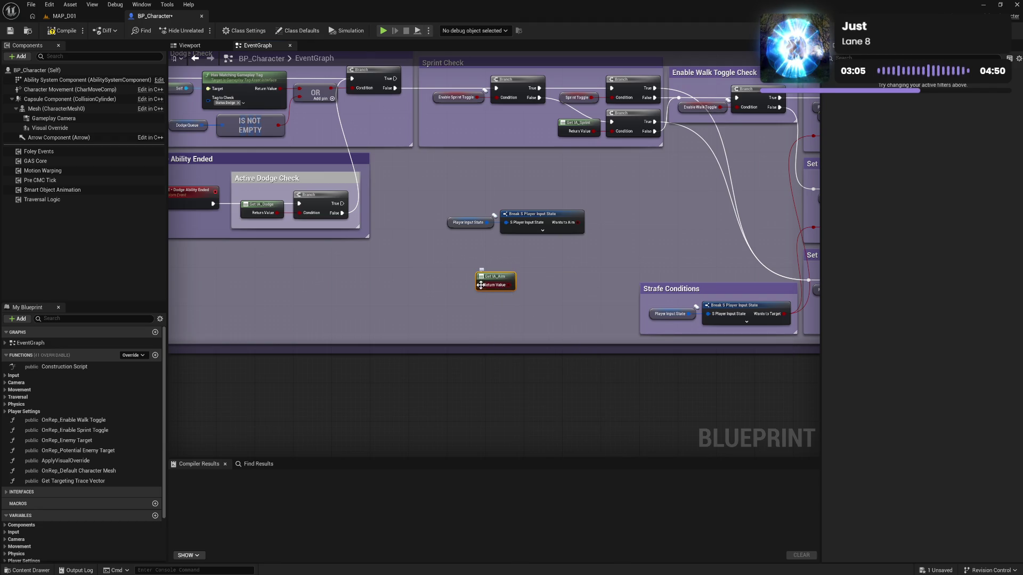
drag(494, 276, 456, 274)
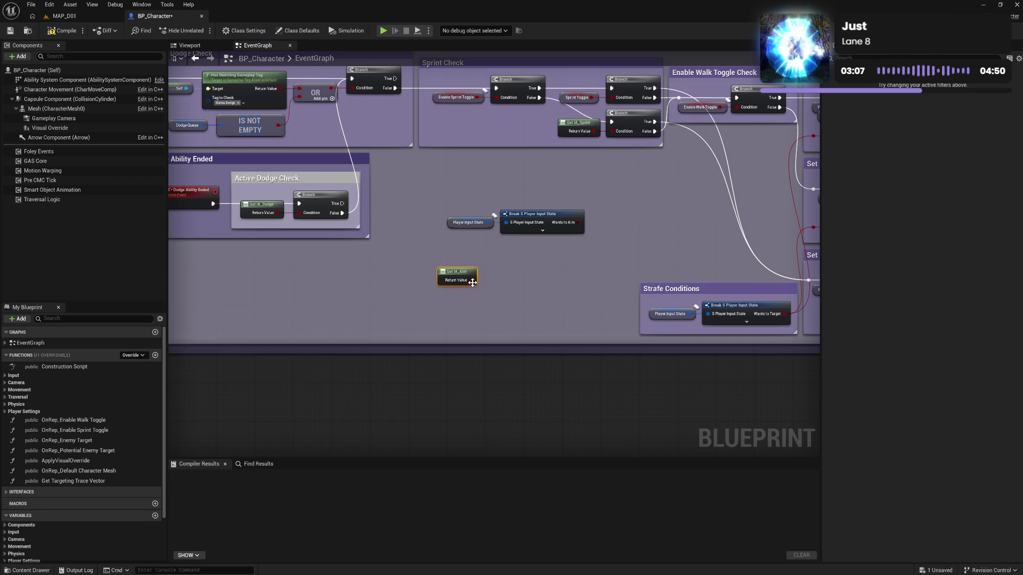
click(511, 276)
mouse_move(470, 279)
mouse_down()
mouse_move(498, 288)
mouse_move(502, 270)
mouse_up()
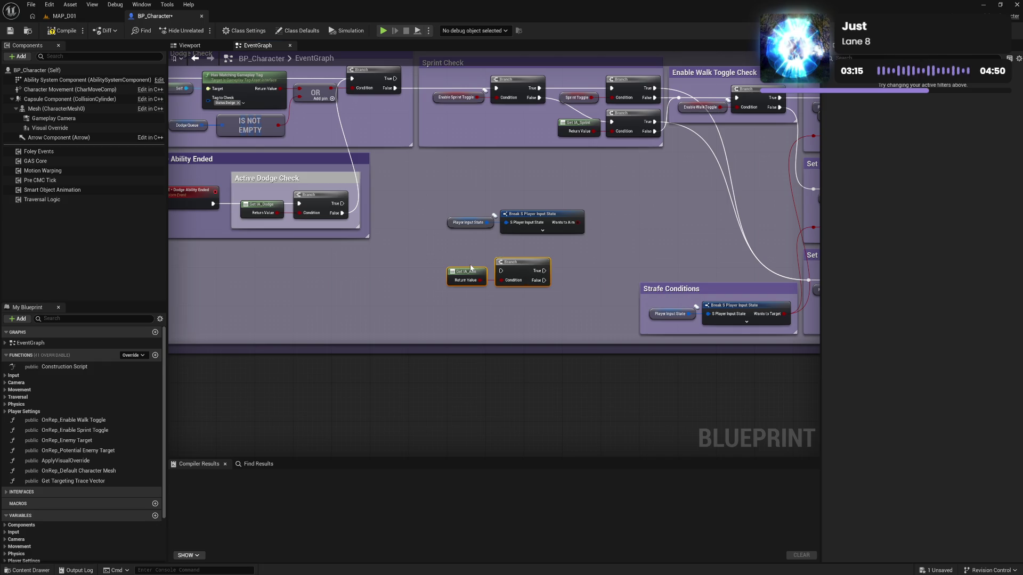
drag(791, 277, 543, 279)
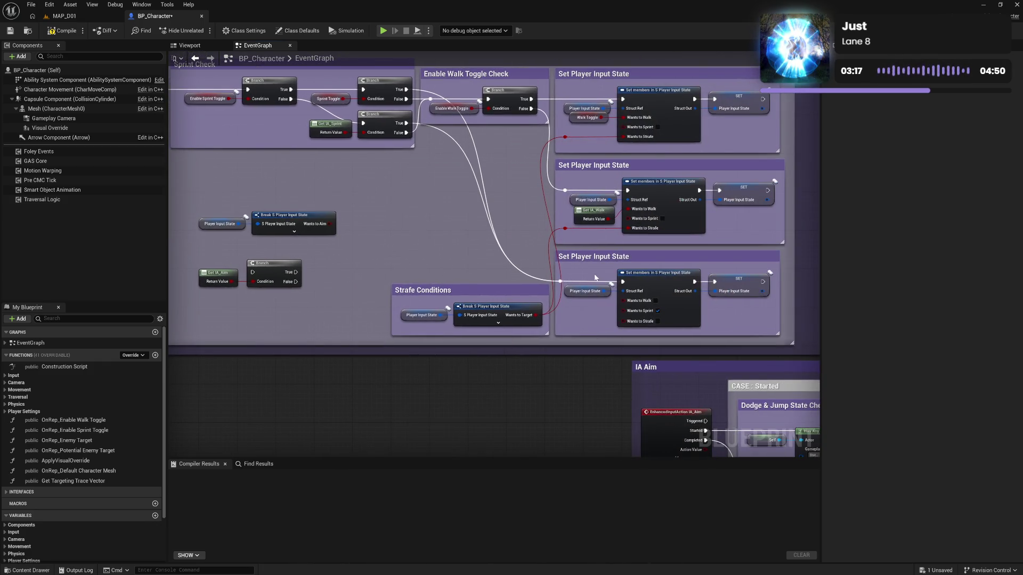
Step: Paste a copy of the Set Player Input State nodes near the Sprint Check area
mouse_move(395, 242)
mouse_down()
mouse_move(491, 369)
mouse_move(464, 336)
mouse_move(498, 262)
mouse_up()
key(ctrl+v)
mouse_move(418, 156)
mouse_down()
mouse_move(498, 168)
mouse_move(405, 256)
mouse_move(387, 288)
mouse_up()
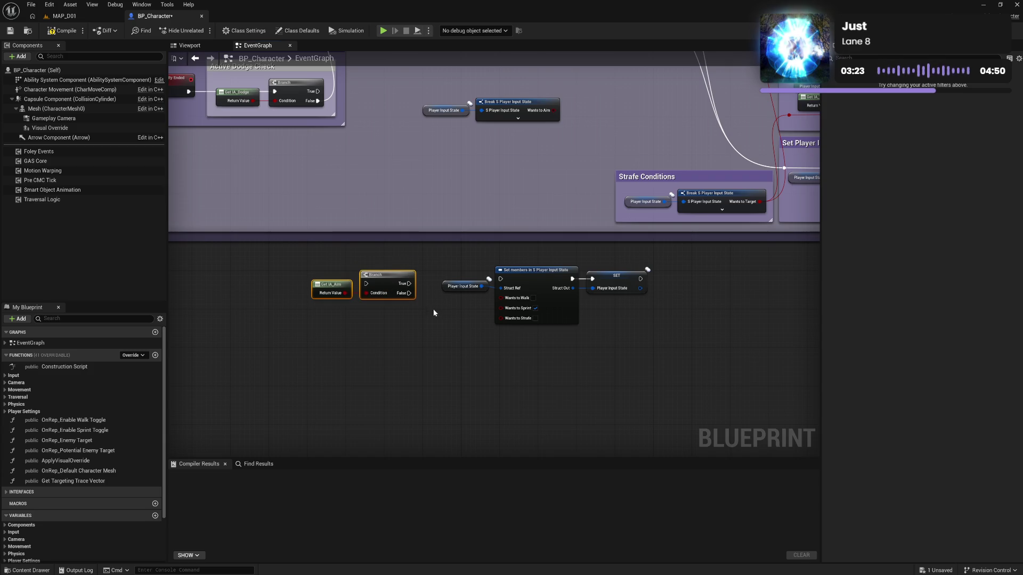
mouse_move(555, 187)
mouse_down()
mouse_move(459, 365)
mouse_move(535, 256)
mouse_up()
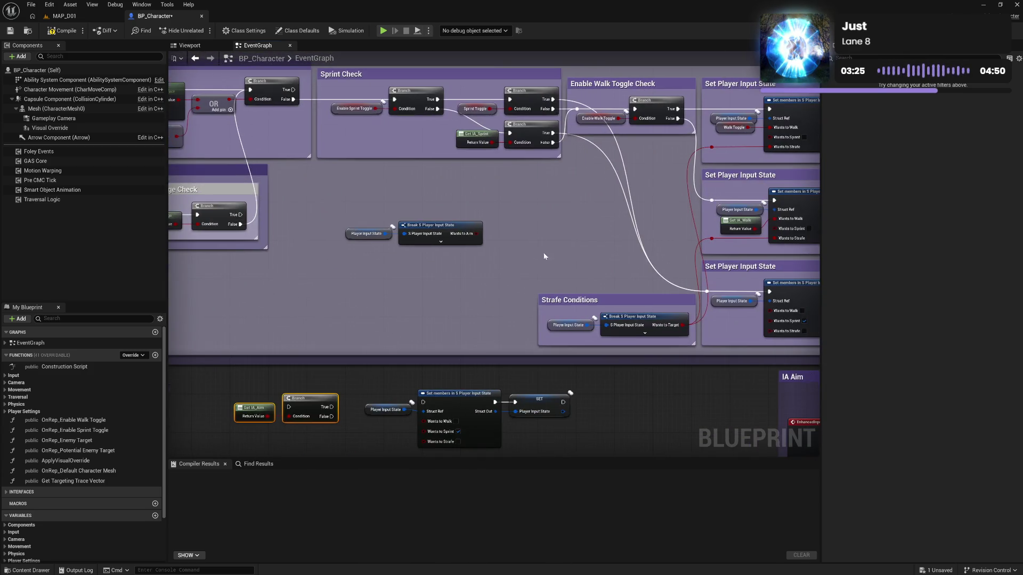
mouse_move(436, 323)
mouse_down()
mouse_move(460, 315)
mouse_move(605, 349)
mouse_up()
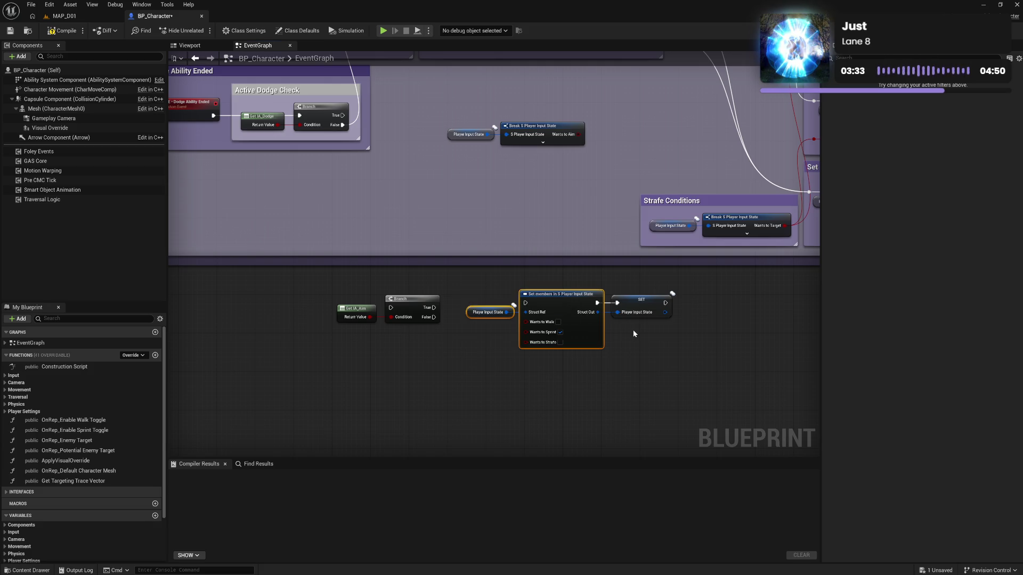
mouse_move(700, 298)
mouse_down()
mouse_move(586, 289)
mouse_move(555, 305)
mouse_up()
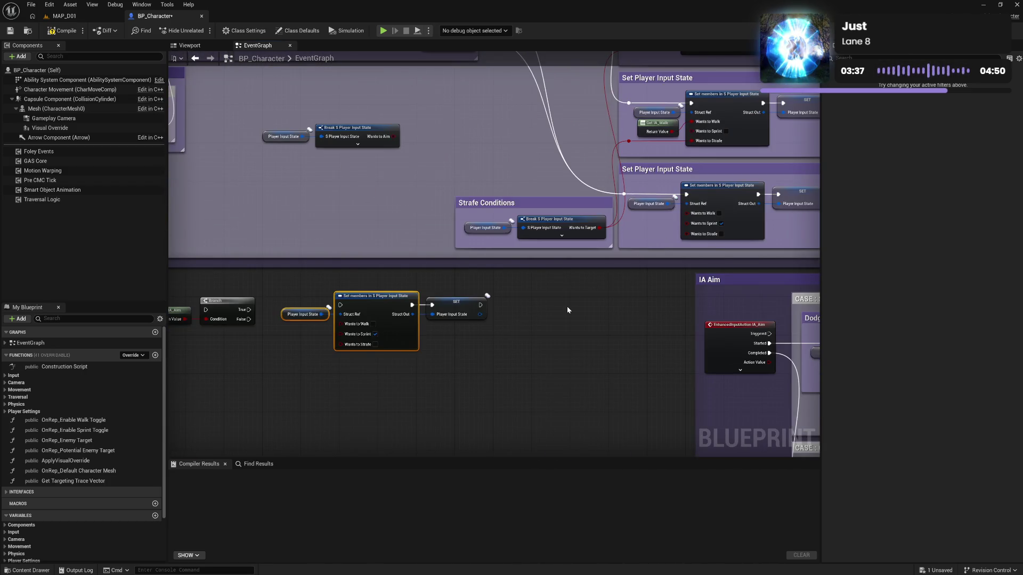
Step: On the pasted Set members node, drop Wants to Sprint and expose Wants to Aim and Wants to Target
click(375, 334)
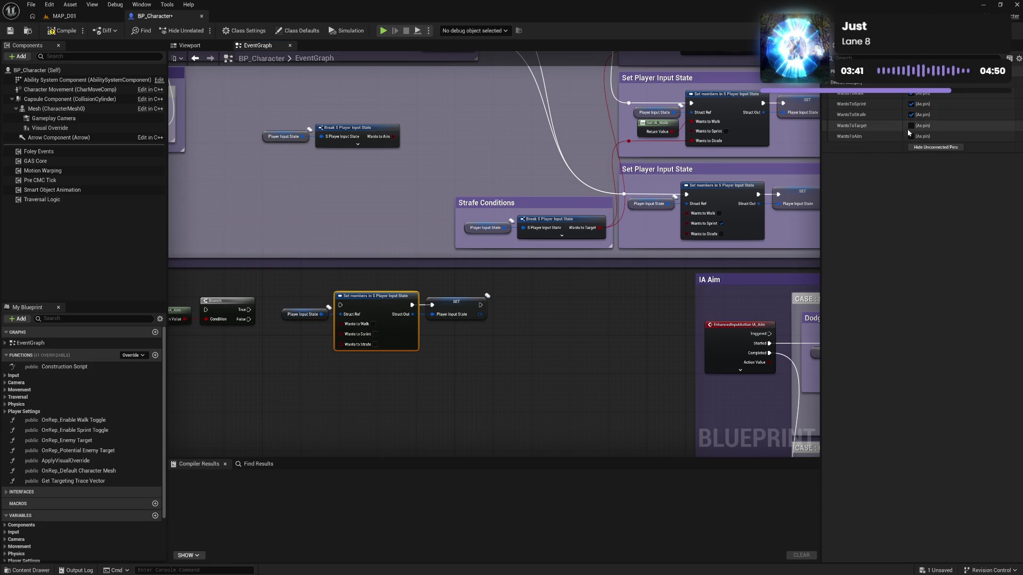
click(911, 136)
click(911, 126)
mouse_move(799, 149)
mouse_down()
mouse_move(495, 349)
mouse_move(509, 304)
mouse_move(467, 126)
mouse_move(534, 309)
mouse_move(625, 234)
mouse_move(580, 241)
mouse_up()
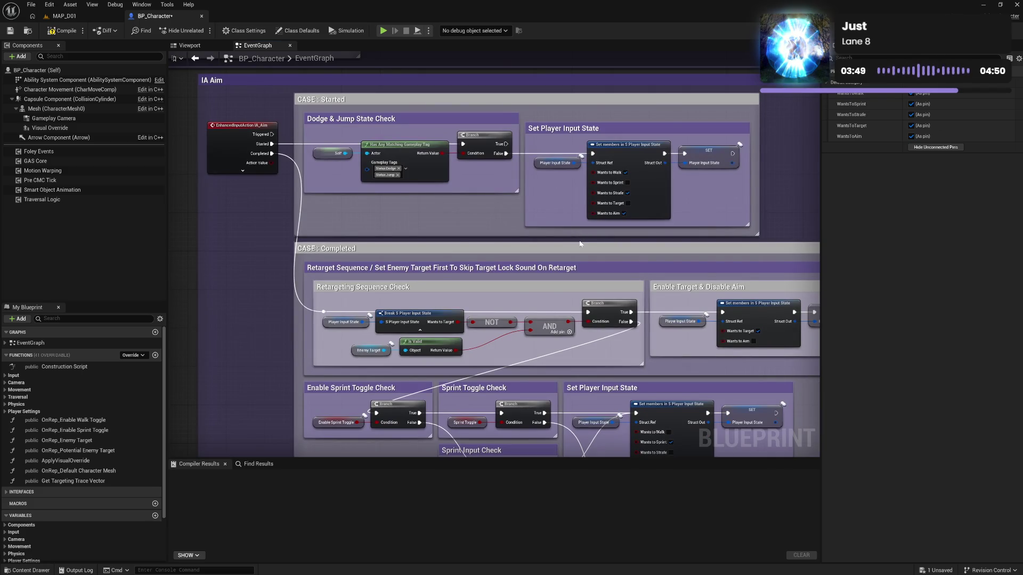
key(alt+Left)
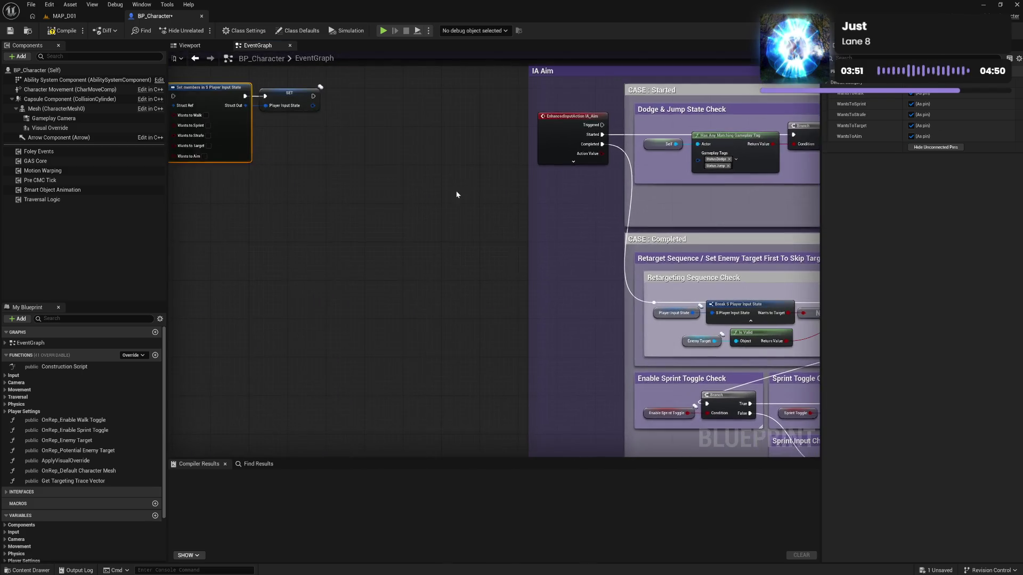
Step: Tick Wants to Walk, Wants to Strafe and Wants to Aim on the new Set members node
click(453, 183)
click(455, 204)
click(451, 224)
click(524, 239)
drag(524, 239, 682, 264)
Step: Wire the IA_Aim Branch's True output into the Set members node and compile
mouse_move(488, 221)
mouse_down()
mouse_move(582, 228)
mouse_move(579, 216)
mouse_up()
drag(504, 242, 397, 211)
drag(469, 223, 488, 219)
click(500, 265)
click(60, 30)
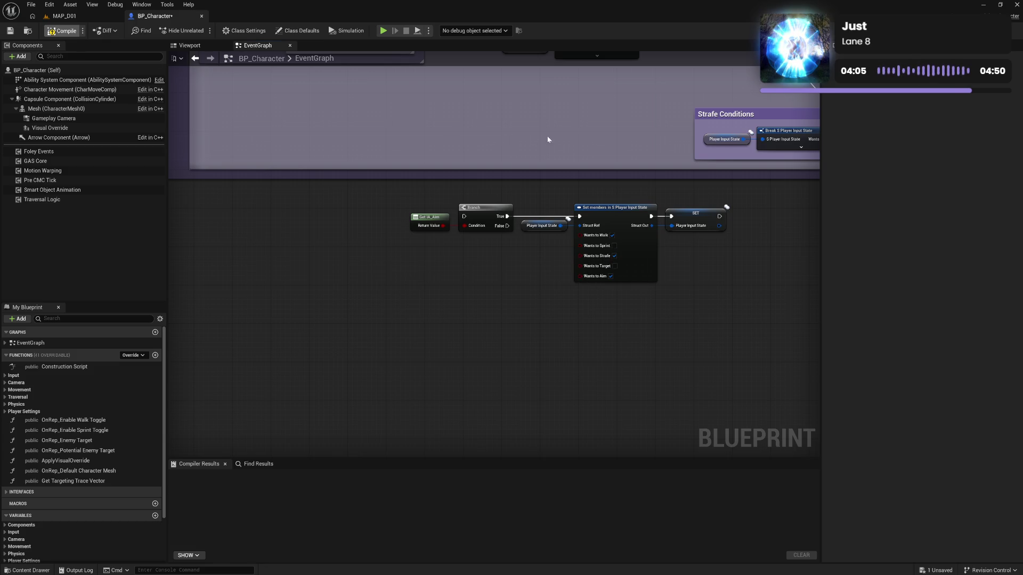
drag(623, 123, 588, 223)
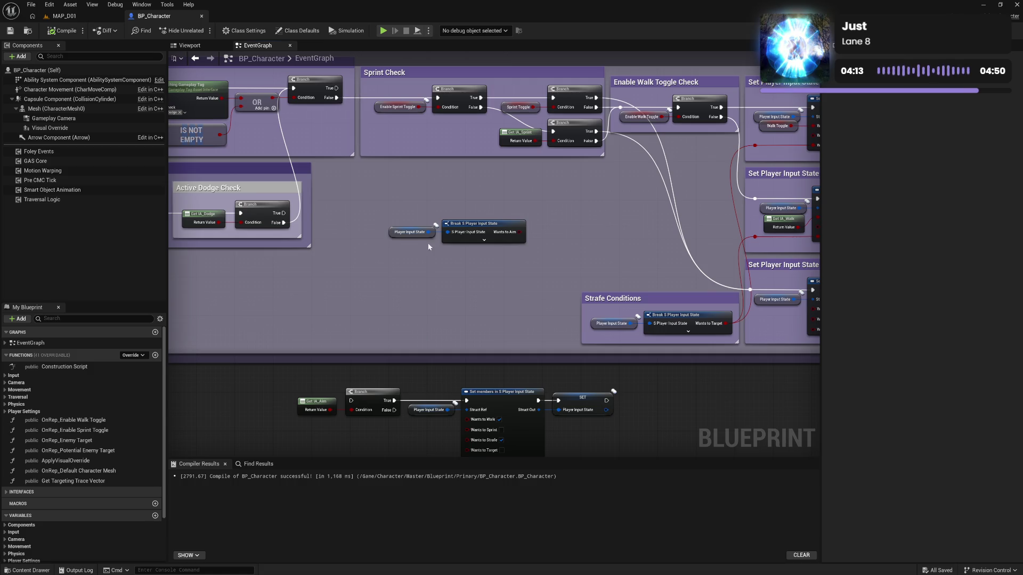
Step: Delete the unused input-state nodes and route the dodge branch's False output into the aim Branch
drag(408, 216, 480, 250)
key(Delete)
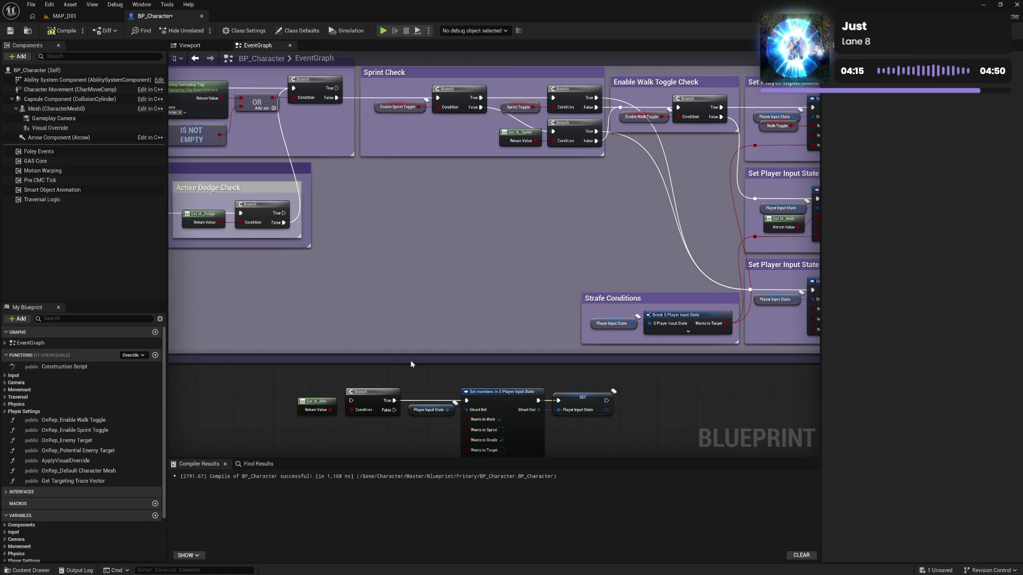
mouse_move(314, 385)
mouse_down()
mouse_move(586, 430)
mouse_move(590, 197)
mouse_move(618, 193)
mouse_up()
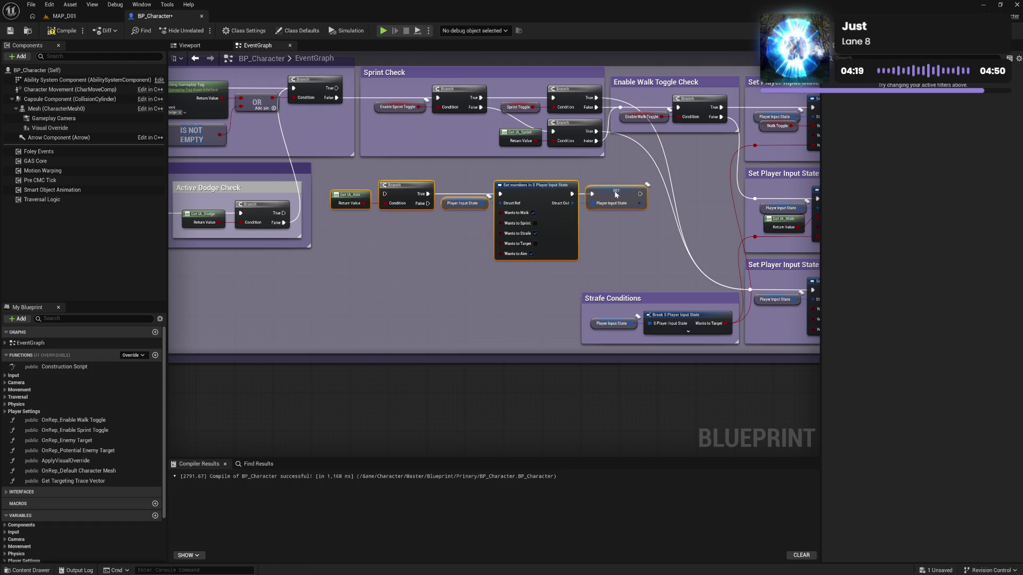
mouse_move(336, 97)
mouse_down()
mouse_move(491, 201)
mouse_move(397, 201)
mouse_up()
mouse_move(640, 194)
mouse_down()
mouse_move(448, 130)
mouse_move(437, 98)
mouse_up()
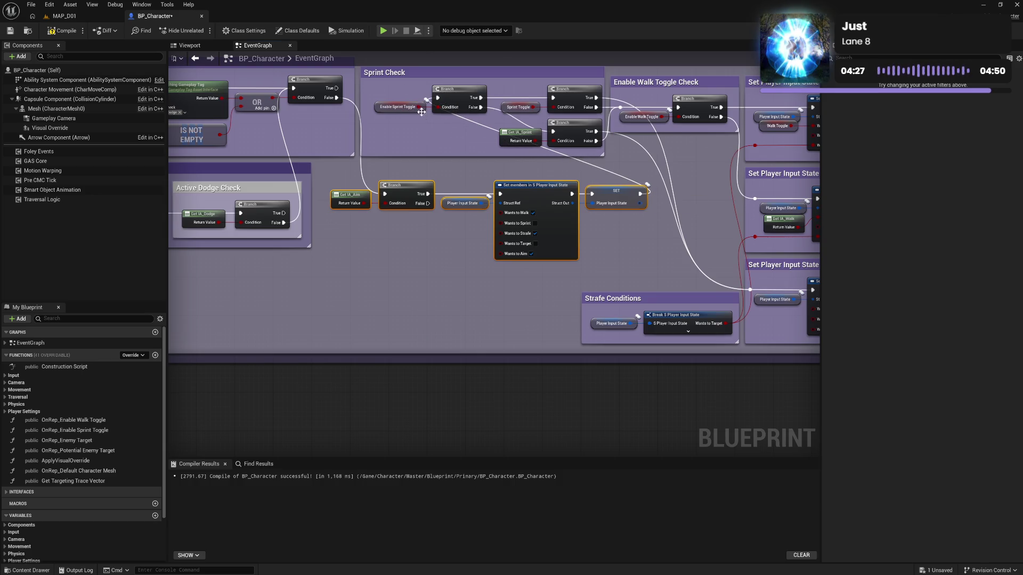
click(63, 35)
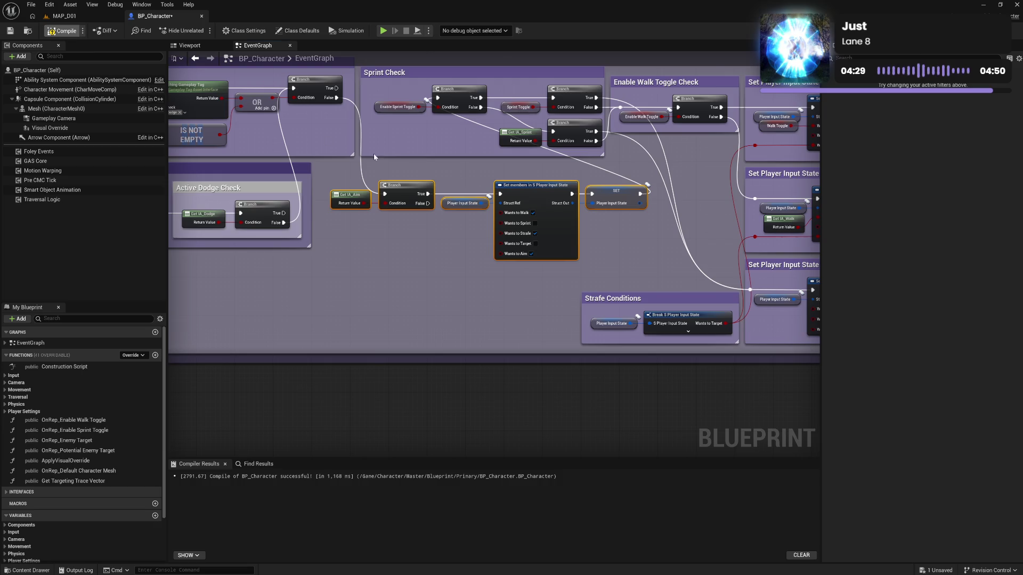
Step: Connect the aim Branch's False output to Sprint Check, compile and save, then play-test MAP_D01
drag(393, 172, 489, 170)
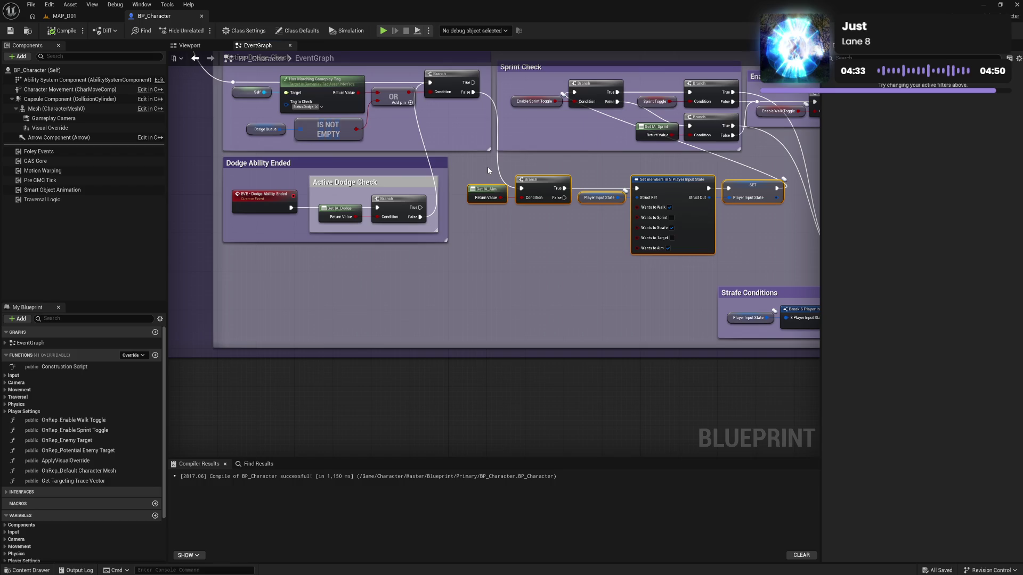
mouse_move(564, 197)
mouse_down()
mouse_move(602, 136)
mouse_move(574, 92)
mouse_up()
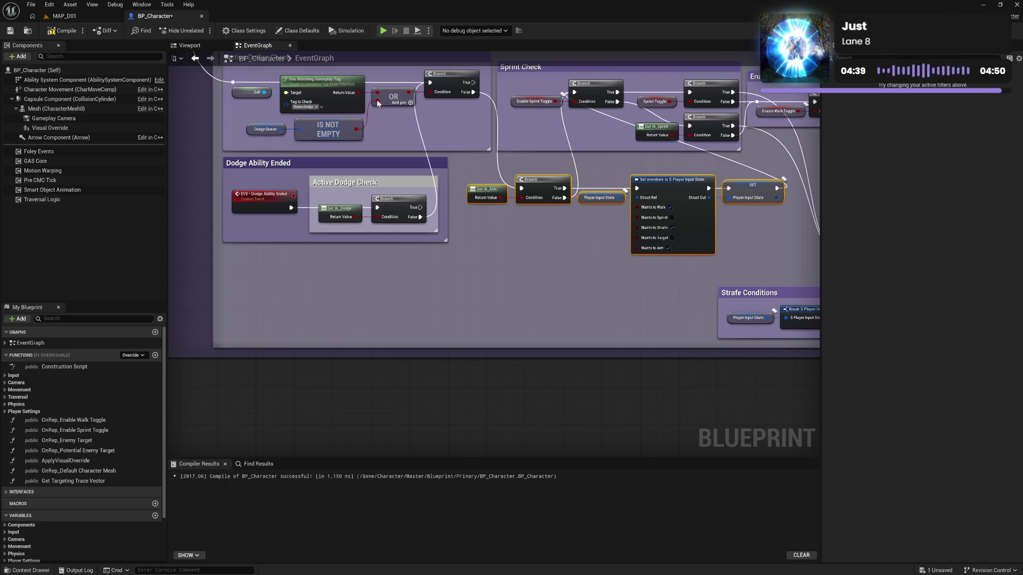
click(62, 30)
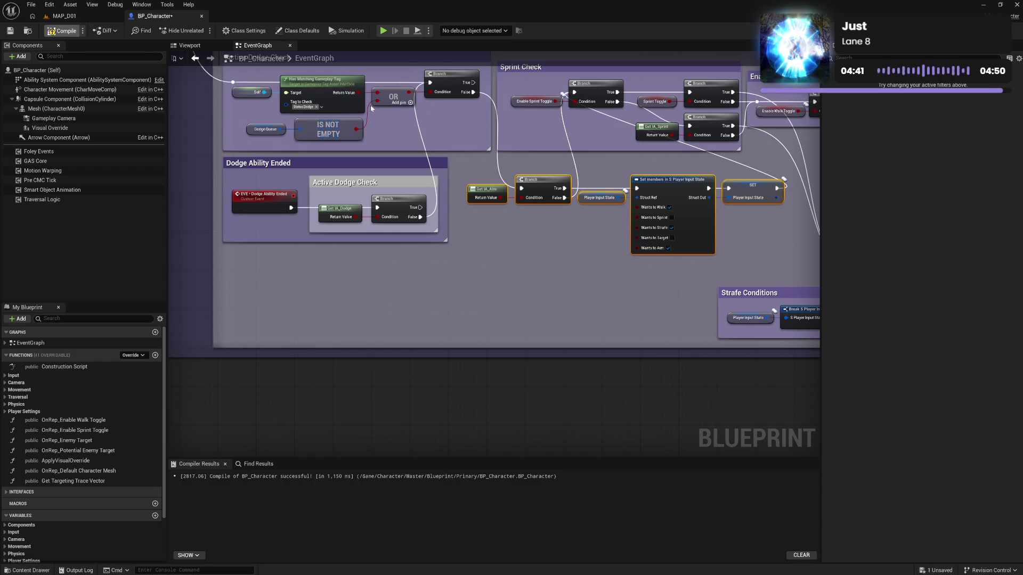
click(79, 16)
click(200, 30)
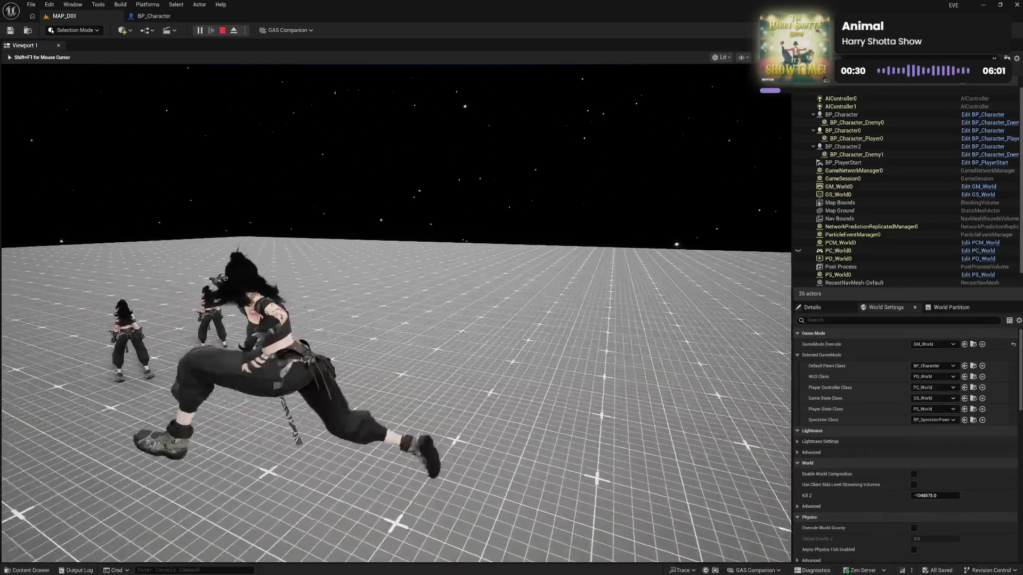
Step: Stop the MAP_D01 play test and return to the BP_Character graph
key(Escape)
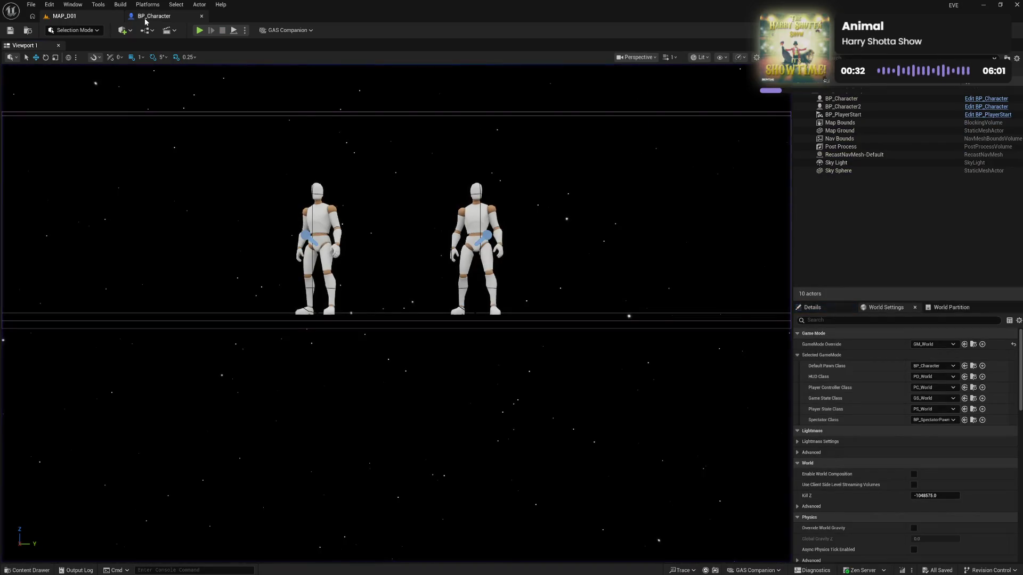
click(154, 16)
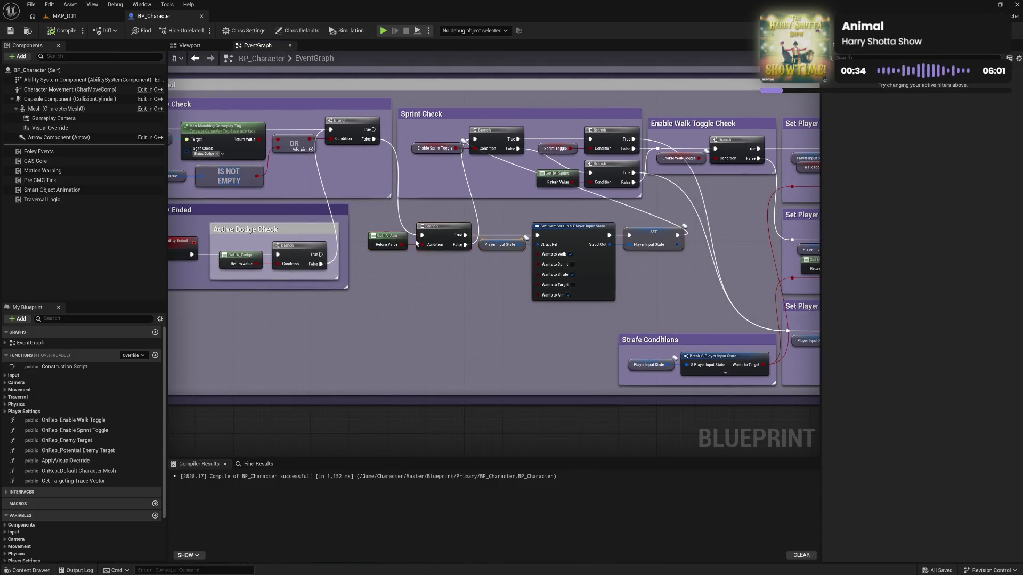
Step: Select the Get IA_Aim and Branch nodes and wrap them in a comment
mouse_move(660, 284)
mouse_down()
mouse_move(393, 288)
mouse_move(570, 272)
mouse_up()
mouse_move(283, 213)
mouse_down()
mouse_move(341, 250)
mouse_move(350, 314)
mouse_up()
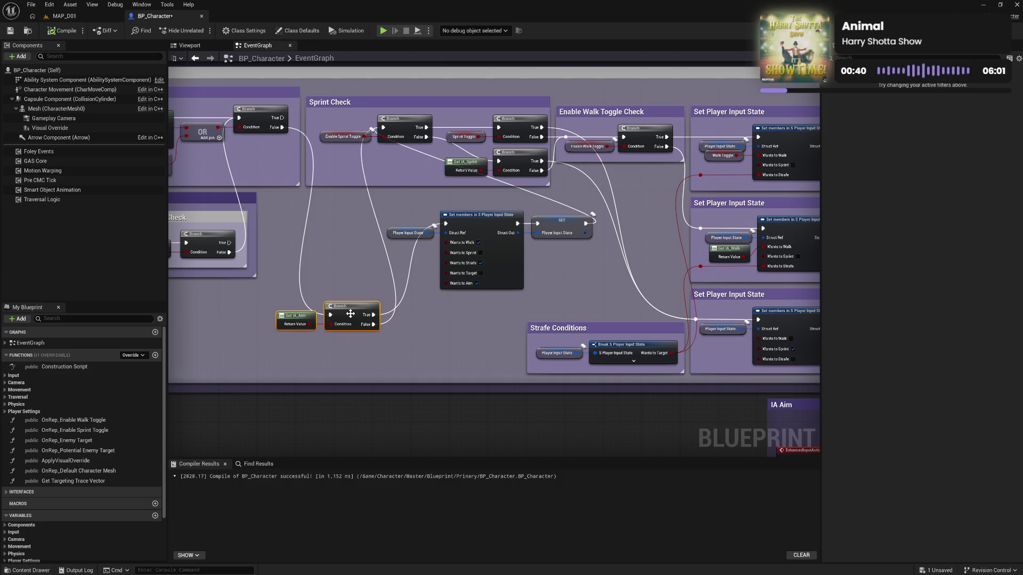
key(c)
text(Is Aiming Check)
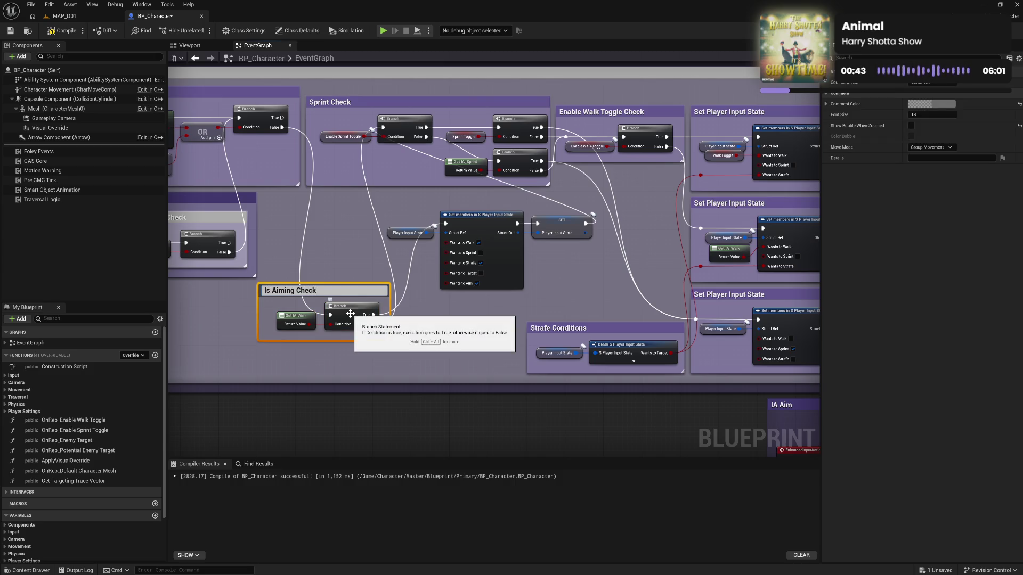
Step: Narrow the aim comment box and retitle it 'Aim Input Check'
key(Return)
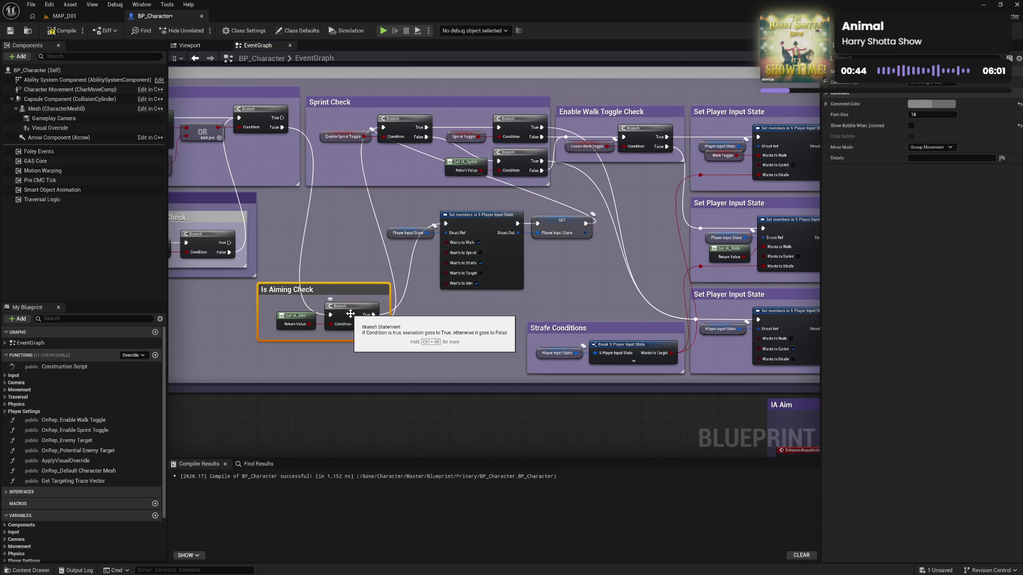
drag(261, 314, 289, 292)
double_click(293, 295)
text(Ai)
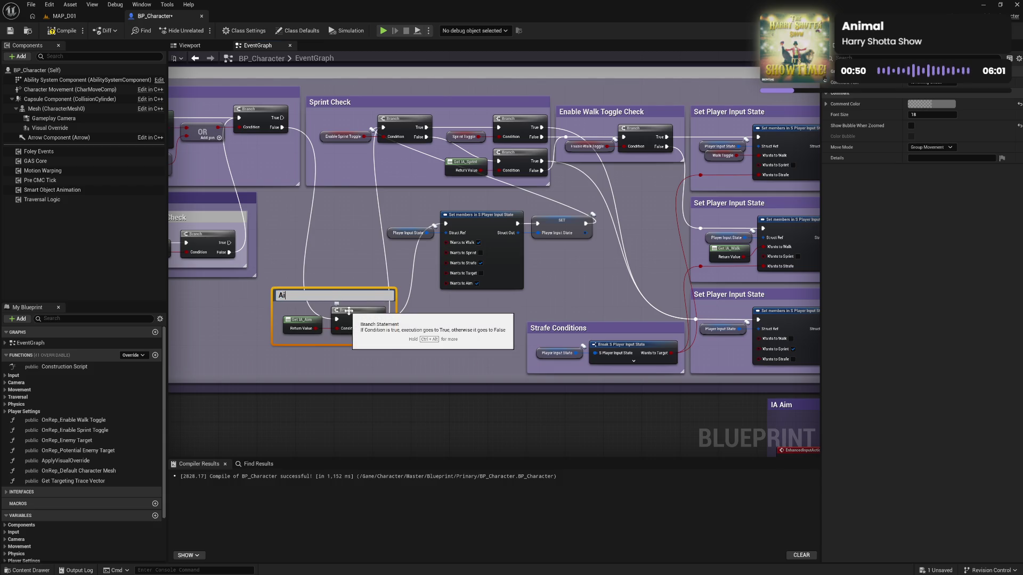
text(put Chec)
text(k)
key(Return)
mouse_move(278, 314)
mouse_down()
mouse_move(362, 346)
mouse_move(354, 323)
mouse_up()
click(405, 282)
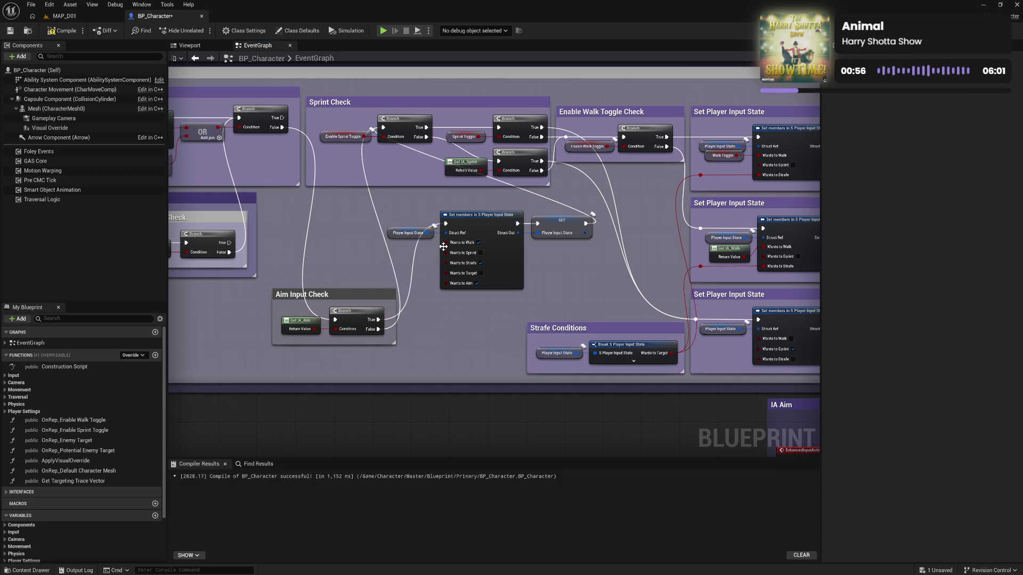
Step: Align the Aim Input Check group beside the Player Input State and Set members chain
drag(411, 215, 560, 257)
mouse_move(494, 216)
mouse_down()
mouse_move(513, 240)
mouse_move(511, 260)
mouse_move(504, 247)
mouse_up()
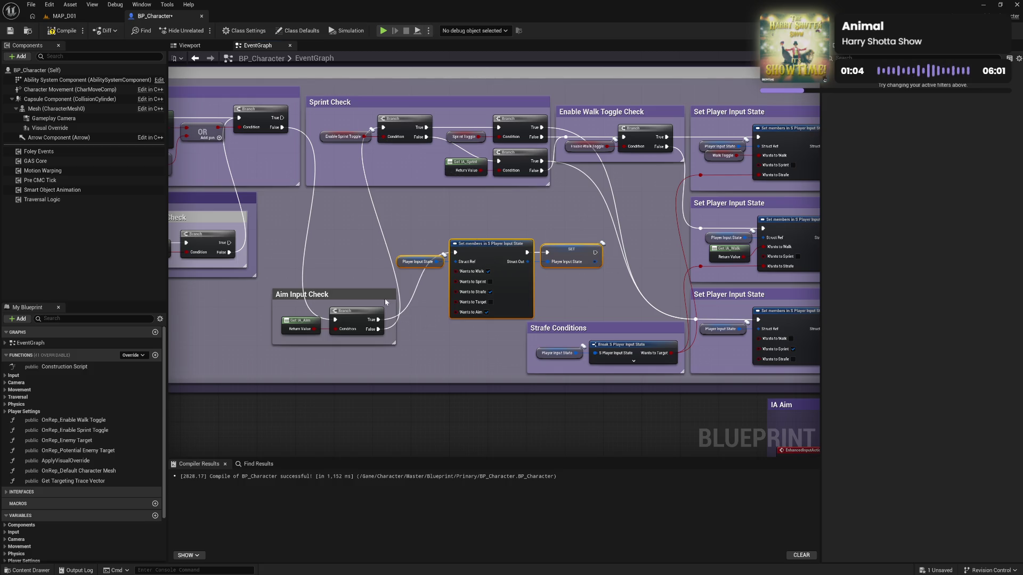
drag(351, 297, 345, 200)
drag(423, 224, 554, 289)
drag(504, 246, 510, 236)
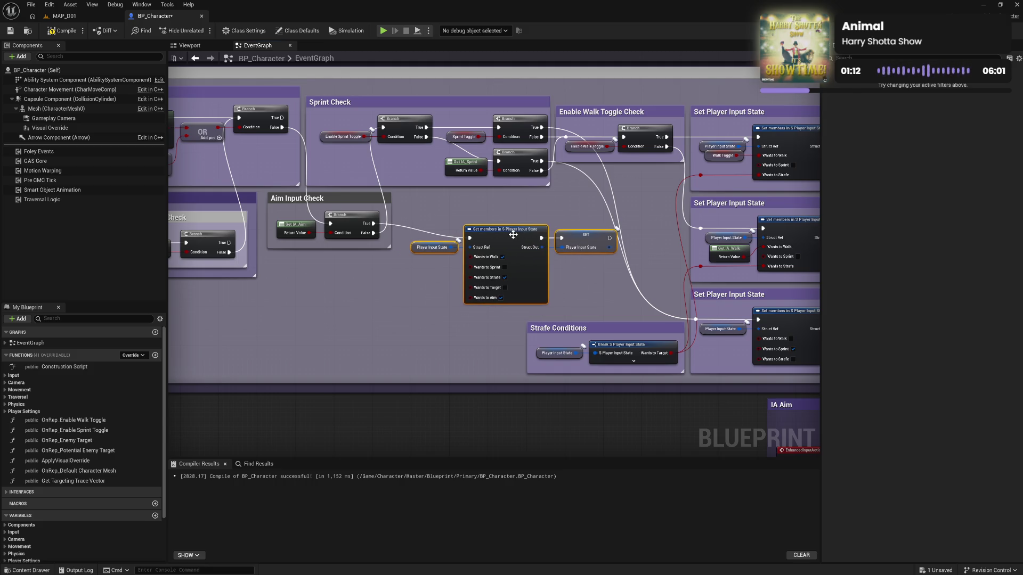
Step: Title the new comment 'Set Player Input State', then narrow it and shift it slightly up
text(cSe)
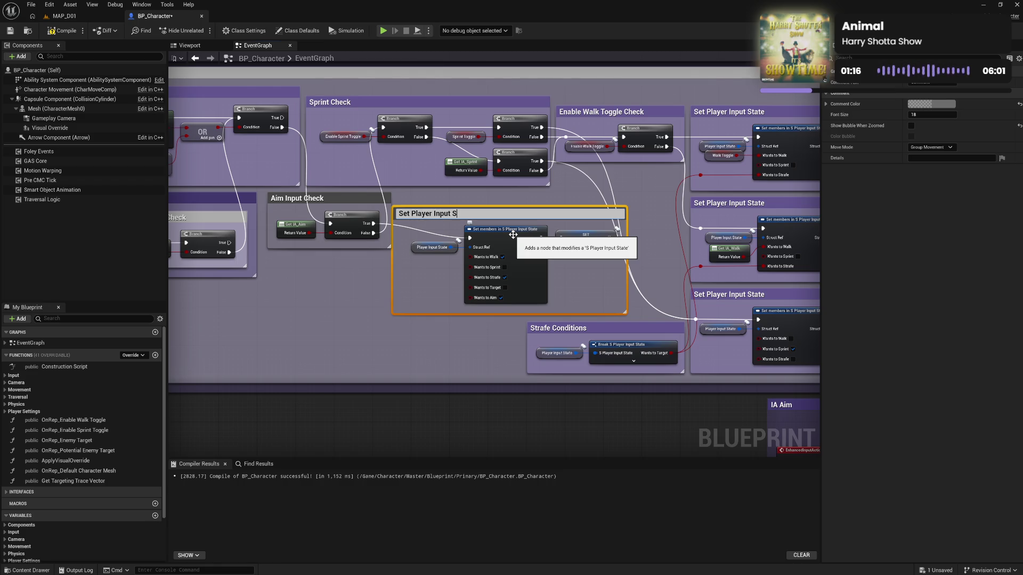
text(e)
key(Return)
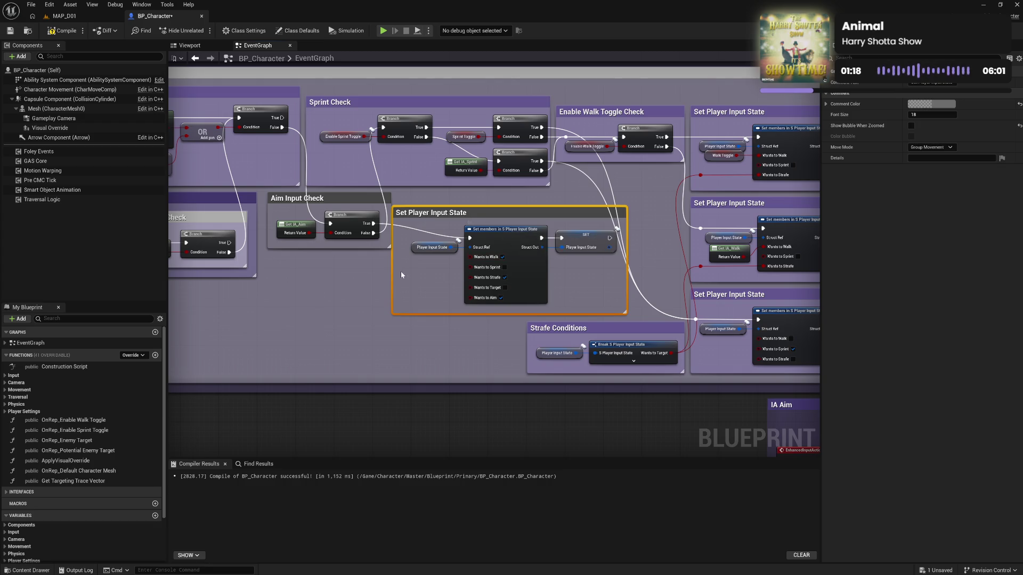
drag(391, 272, 401, 273)
drag(456, 210, 454, 202)
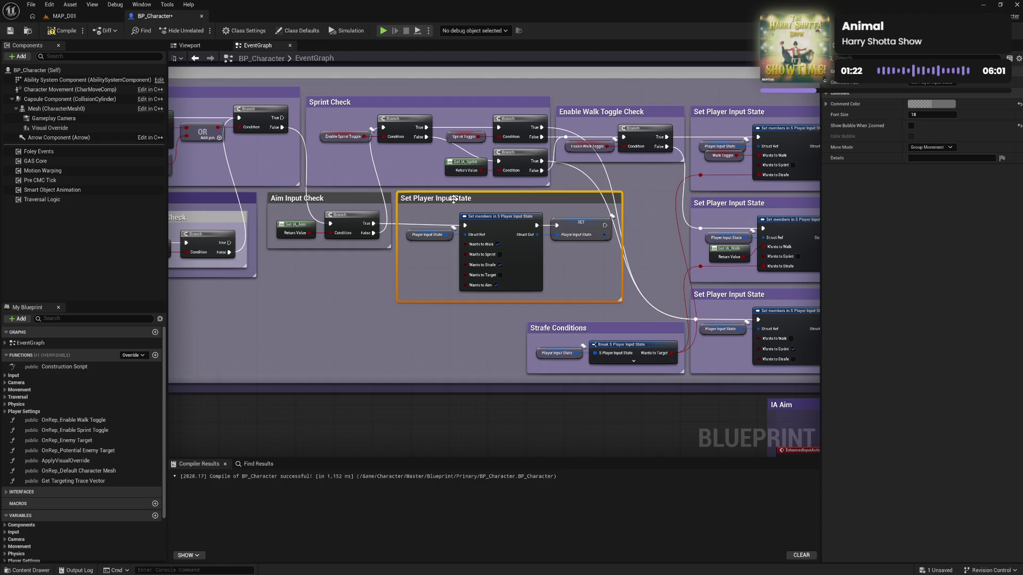
Step: Nudge the three Set Player Input State nodes up inside their comment box
click(354, 198)
mouse_move(404, 274)
mouse_down()
mouse_move(613, 213)
mouse_move(568, 226)
mouse_up()
click(566, 259)
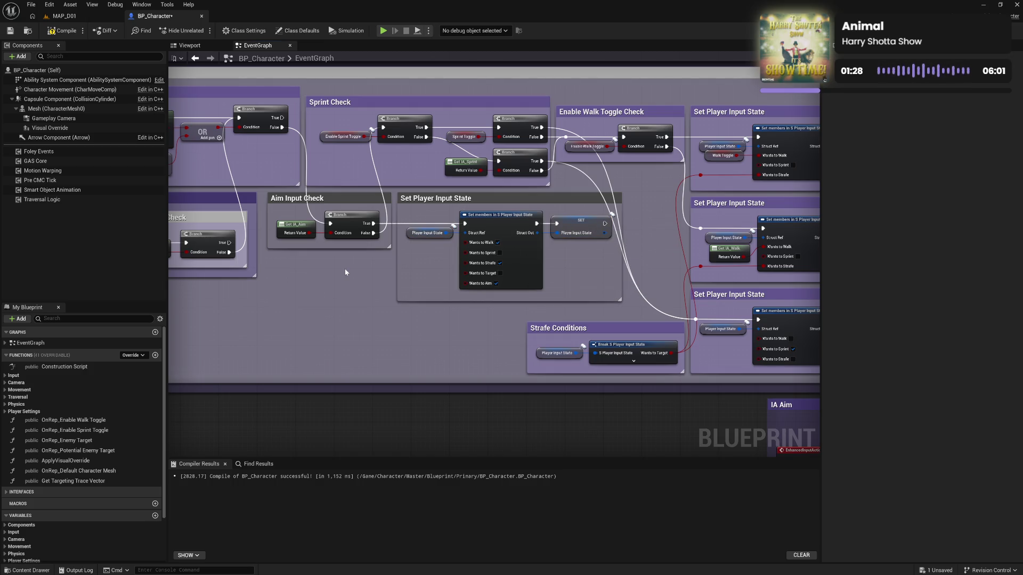
drag(346, 269, 402, 281)
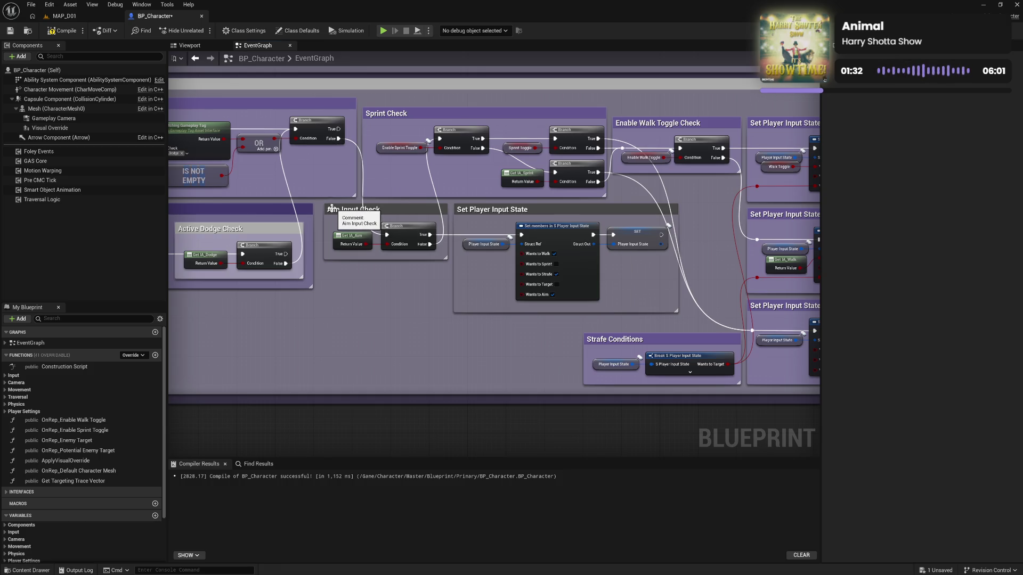
Step: Shift both new comment groups slightly to the left
mouse_move(320, 207)
mouse_down()
mouse_move(490, 240)
mouse_move(660, 251)
mouse_up()
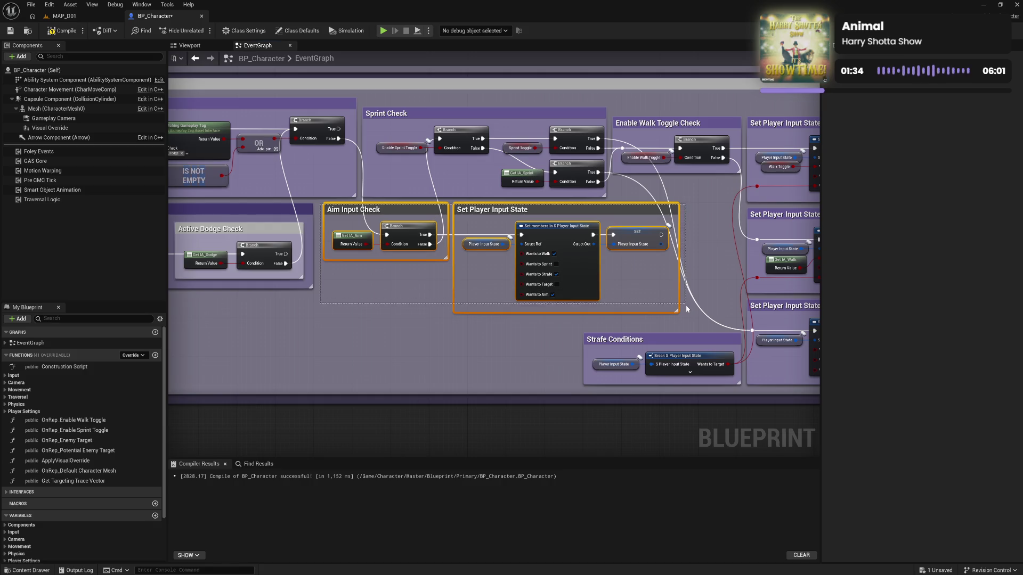
drag(642, 214, 636, 211)
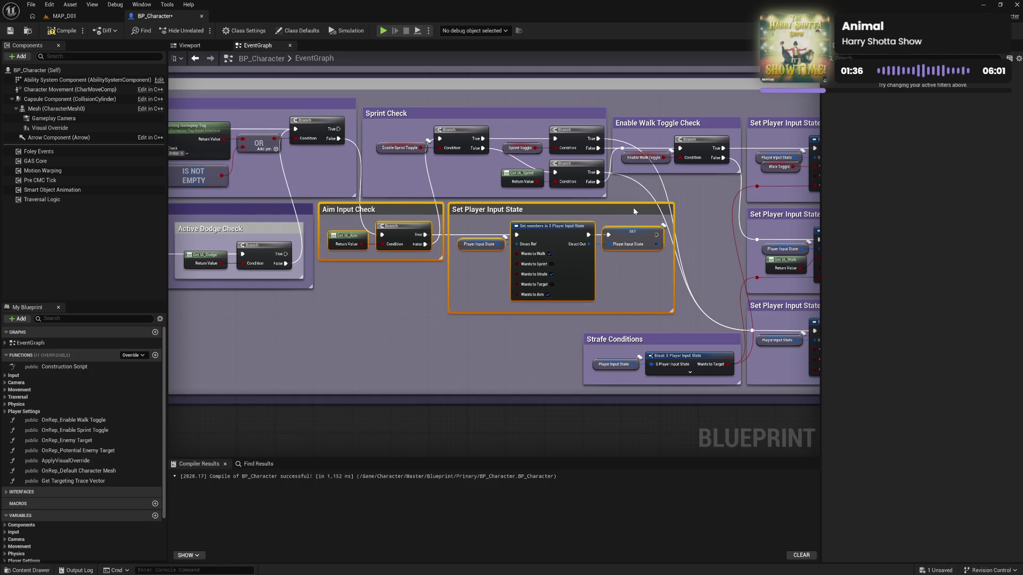
click(376, 278)
mouse_move(704, 266)
mouse_down()
mouse_move(285, 285)
mouse_move(690, 280)
mouse_move(634, 295)
mouse_up()
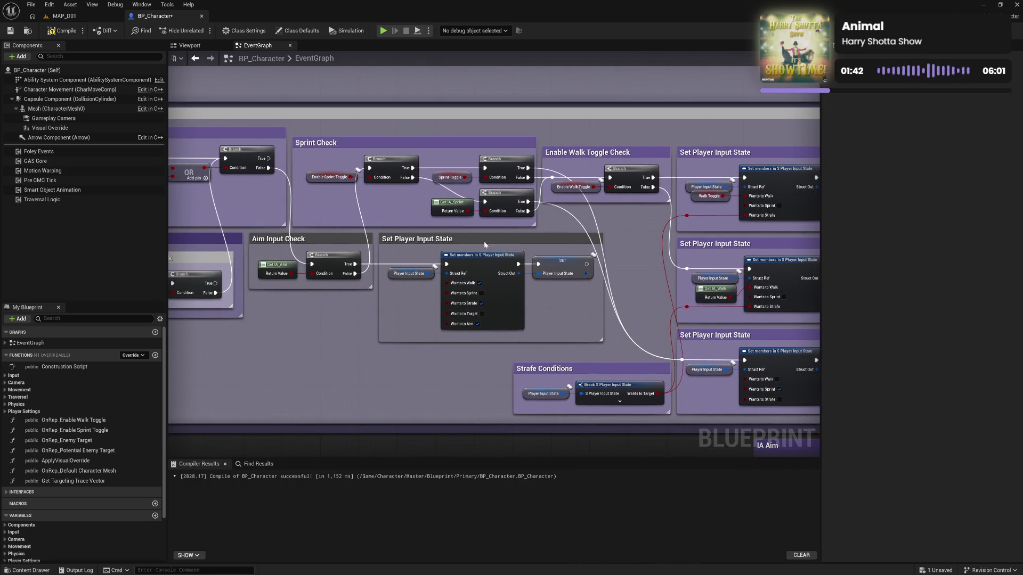
Step: Move Sprint Check right and Aim Input Check up, pulling Get IA_Aim out left
mouse_move(304, 136)
mouse_down()
mouse_move(538, 229)
mouse_move(890, 221)
mouse_move(760, 225)
mouse_up()
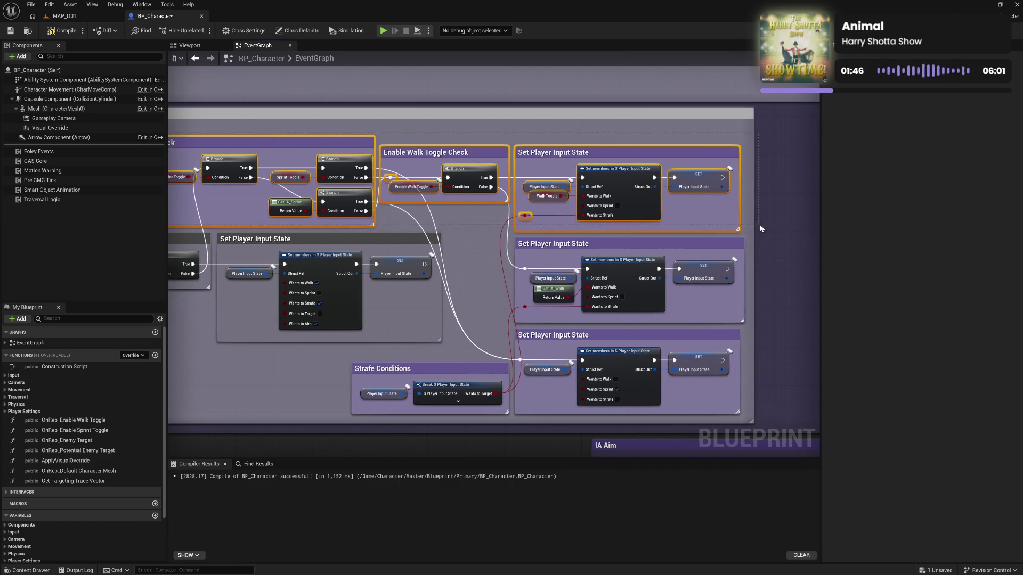
mouse_move(491, 237)
mouse_down()
mouse_move(611, 370)
mouse_move(766, 464)
mouse_move(771, 367)
mouse_up()
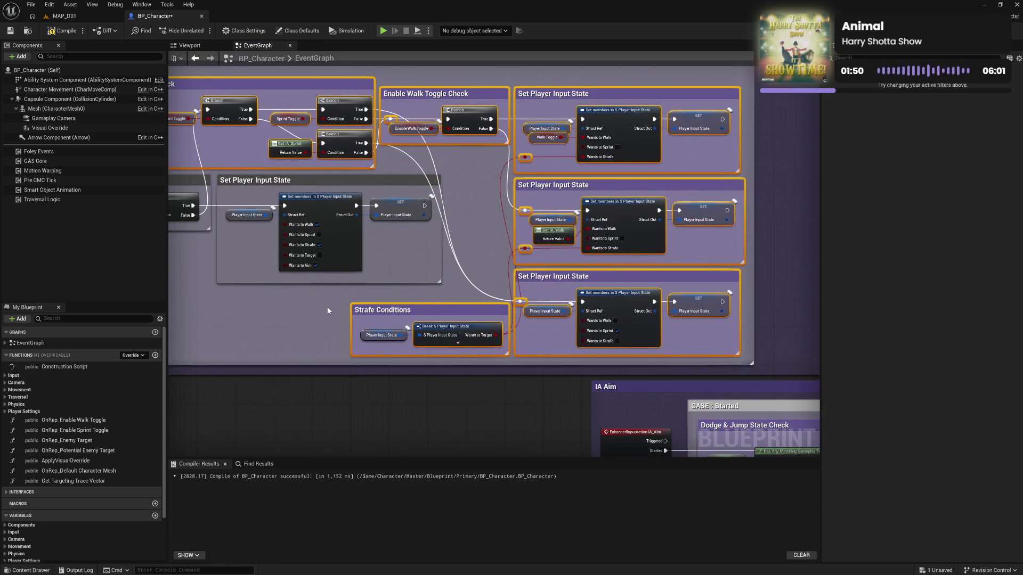
drag(307, 181, 461, 216)
mouse_move(307, 181)
mouse_down()
mouse_move(458, 194)
mouse_move(479, 136)
mouse_move(796, 139)
mouse_move(690, 206)
mouse_up()
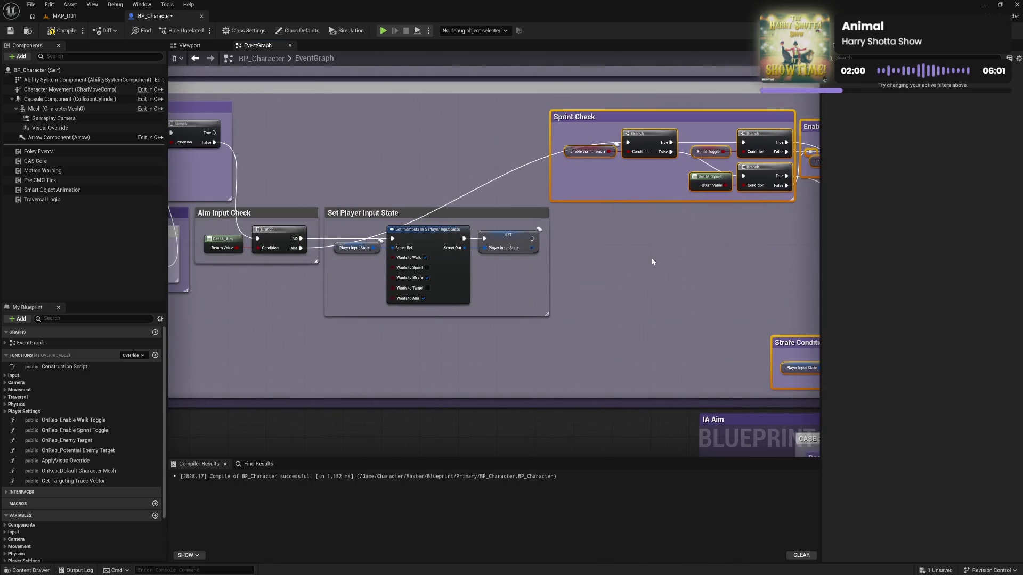
mouse_move(607, 117)
mouse_down()
mouse_move(704, 117)
mouse_move(630, 177)
mouse_up()
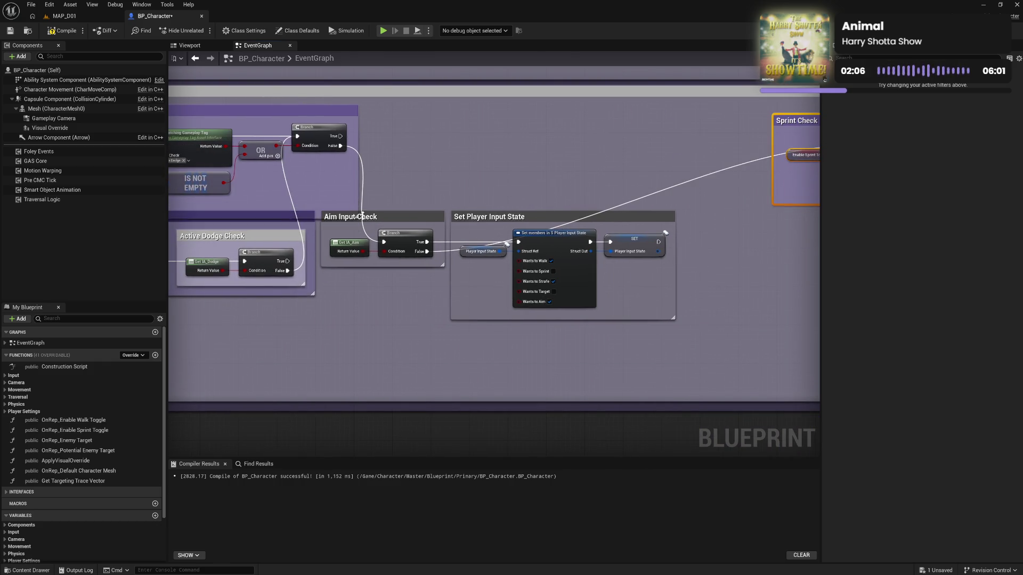
drag(405, 218, 482, 125)
mouse_move(431, 156)
mouse_down()
mouse_move(375, 154)
mouse_move(404, 182)
mouse_up()
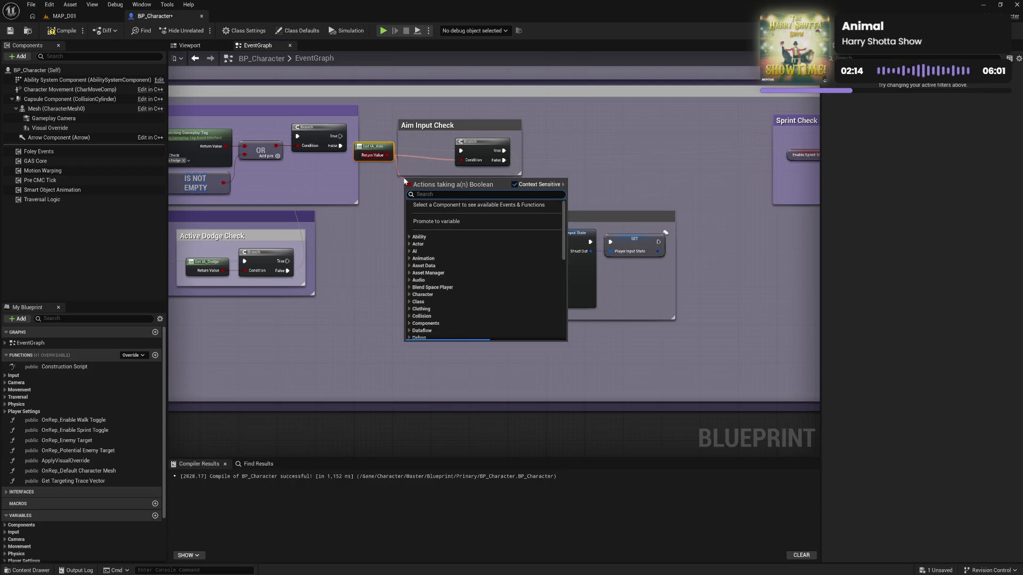
Step: Insert a NOT Boolean into the Branch condition and move Sprint Check onto True
text(not b)
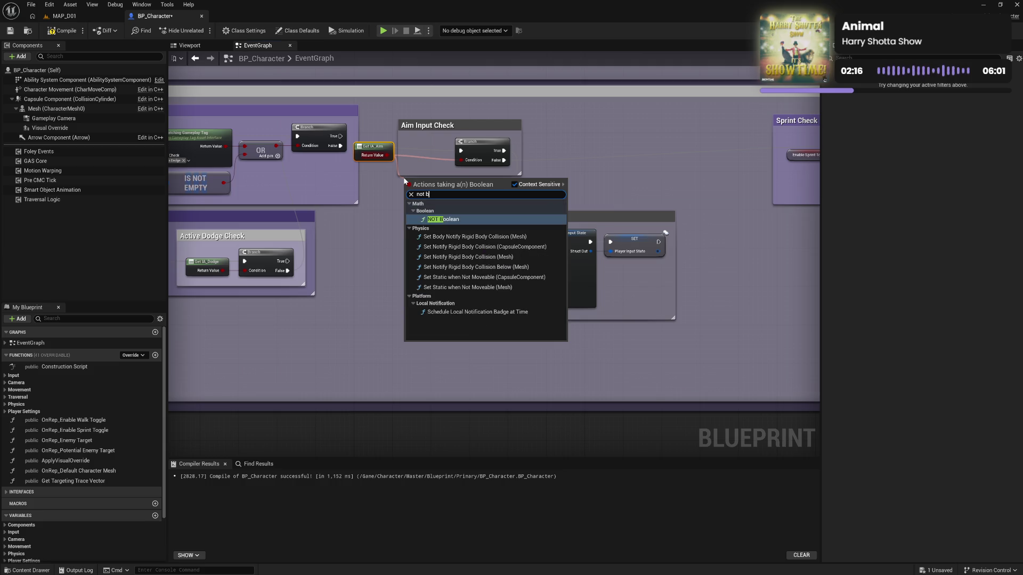
key(Return)
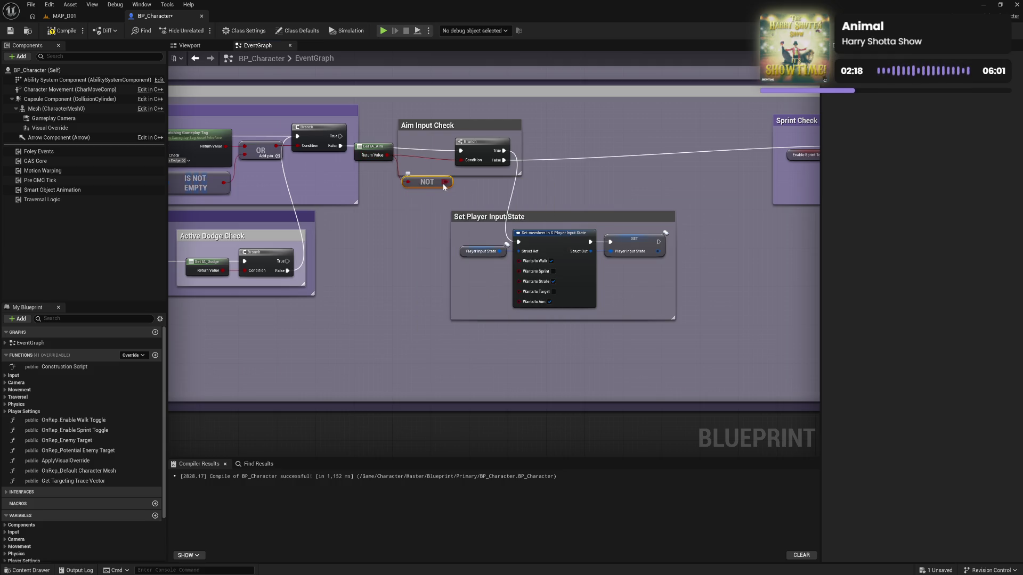
drag(447, 184, 460, 161)
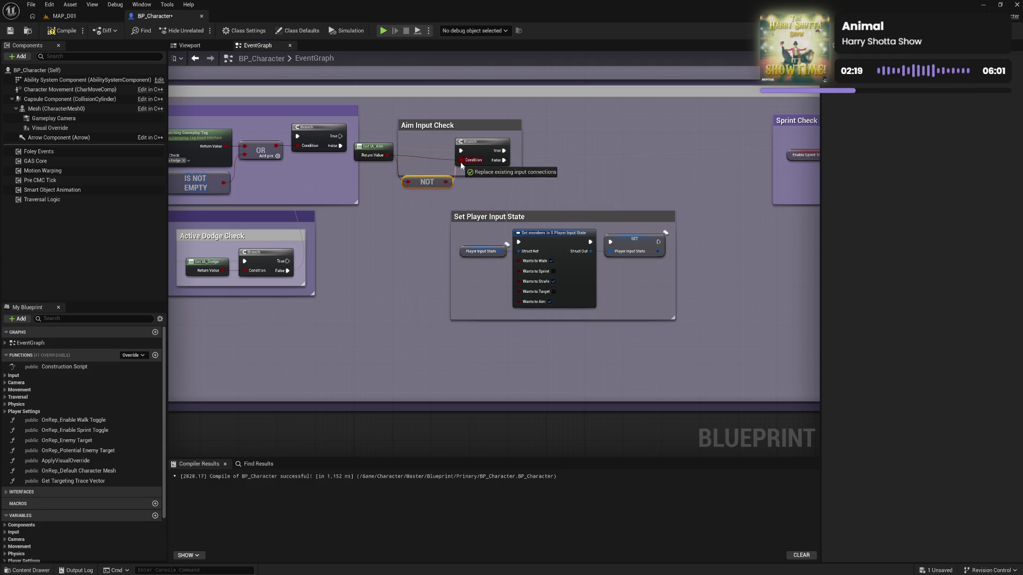
alt+click(504, 150)
mouse_move(503, 160)
mouse_down()
mouse_move(504, 151)
mouse_move(519, 242)
mouse_move(566, 283)
mouse_move(517, 269)
mouse_up()
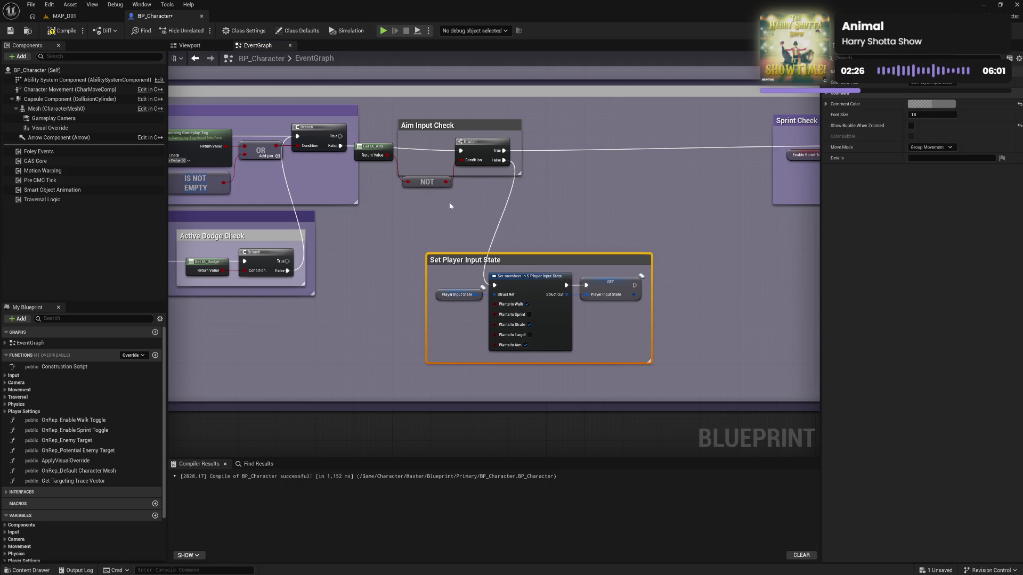
drag(432, 186, 428, 162)
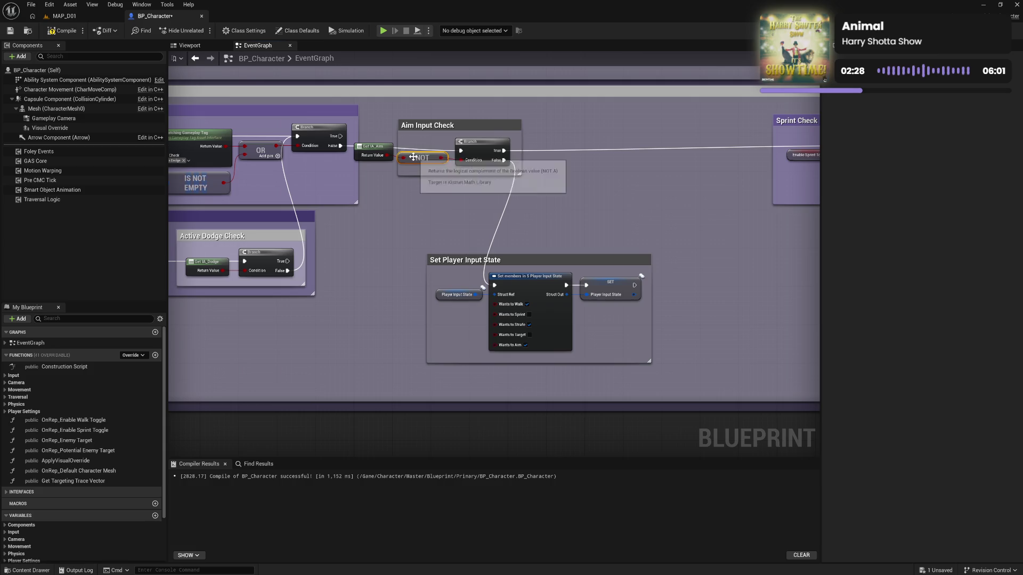
Step: Straighten the aim value, NOT and Branch nodes, then widen and raise Aim Input Check
drag(349, 170, 485, 154)
key(q)
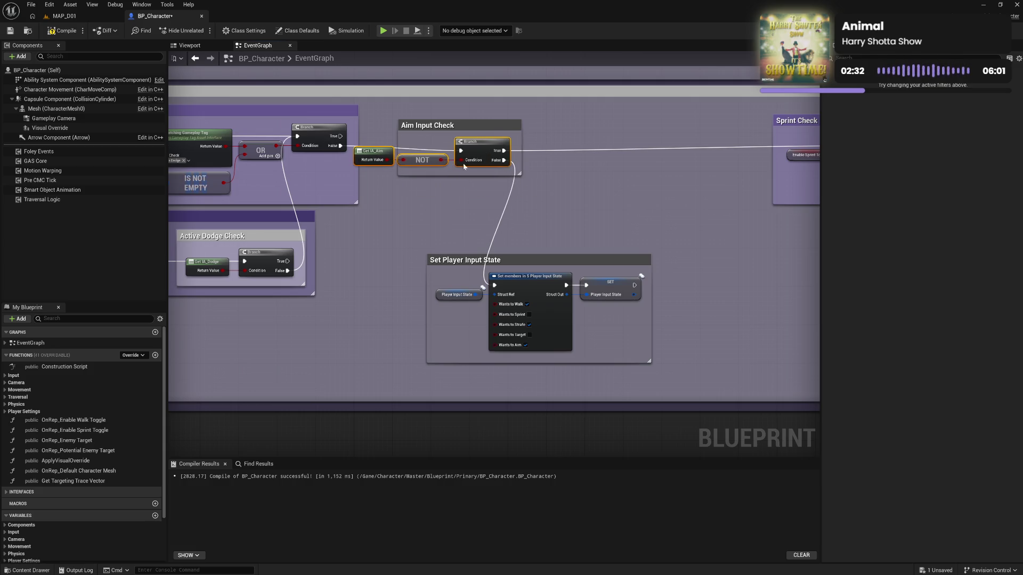
drag(399, 170, 345, 175)
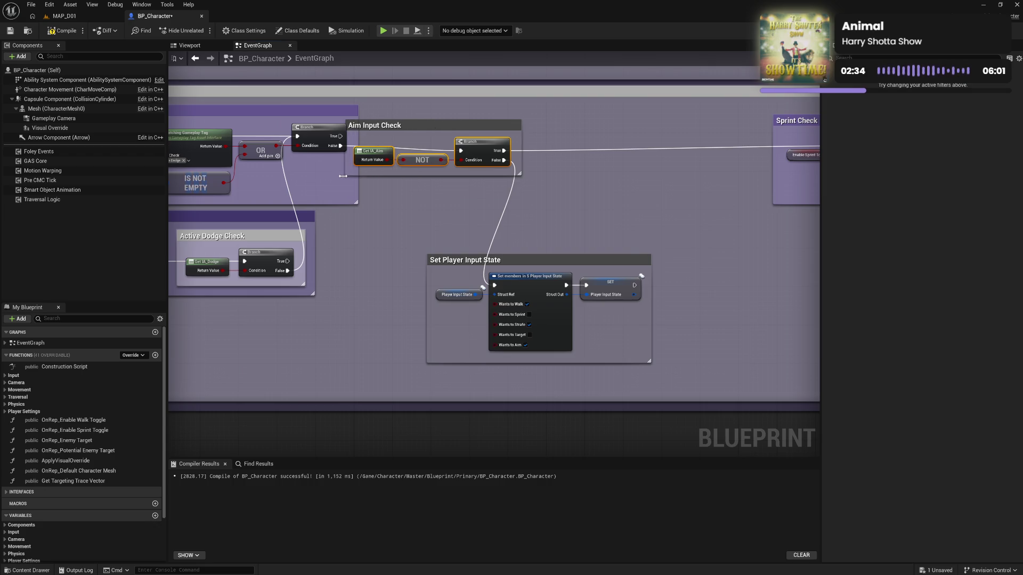
drag(403, 123, 422, 118)
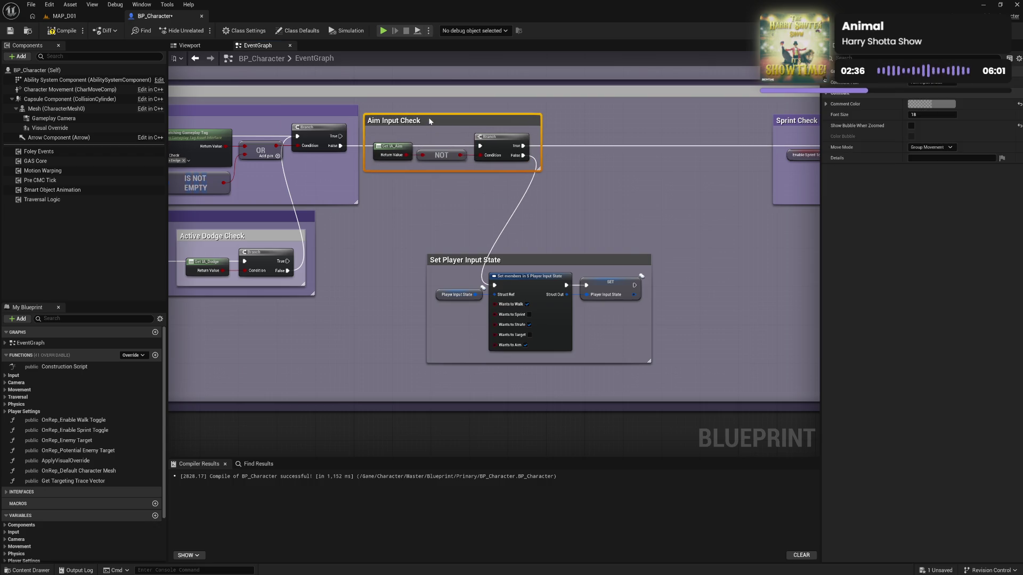
click(456, 209)
Step: Move the Set Player Input State group up beneath Aim Input Check
click(453, 120)
mouse_move(535, 259)
mouse_down()
mouse_move(471, 179)
mouse_move(473, 219)
mouse_move(471, 184)
mouse_up()
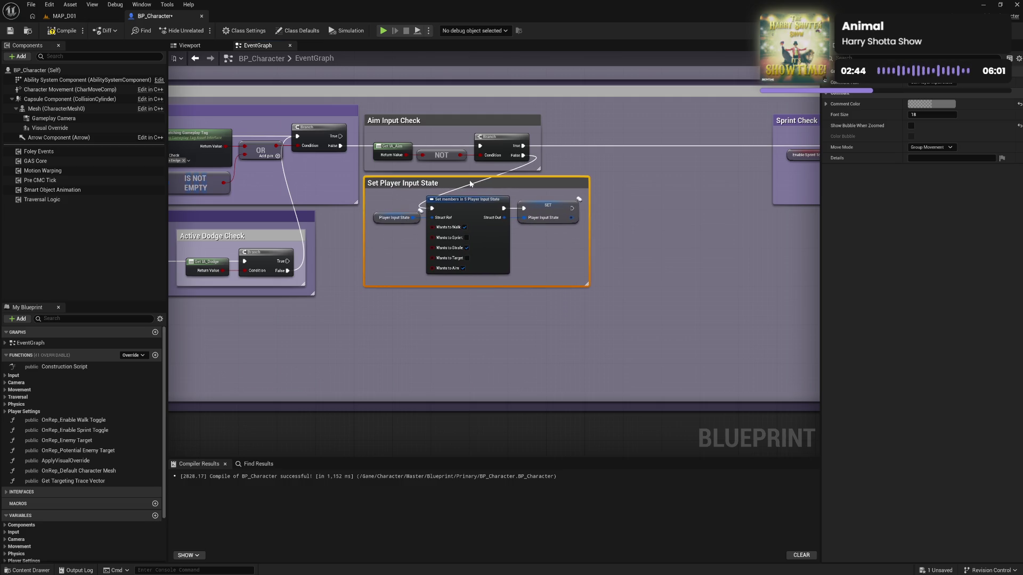
mouse_move(663, 208)
mouse_down()
mouse_move(468, 217)
mouse_move(338, 208)
mouse_move(480, 190)
mouse_move(350, 192)
mouse_up()
mouse_move(454, 104)
mouse_down()
mouse_move(818, 255)
mouse_move(813, 385)
mouse_up()
drag(337, 307, 758, 256)
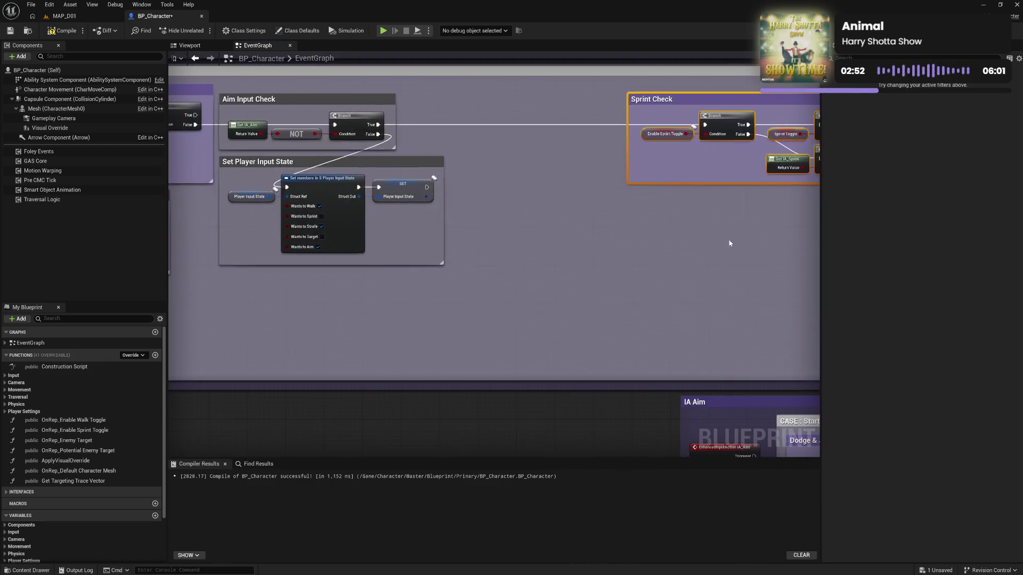
Step: Line up Set Player Input State beneath Sprint Check and tidy a wire with a reroute
drag(673, 102, 496, 105)
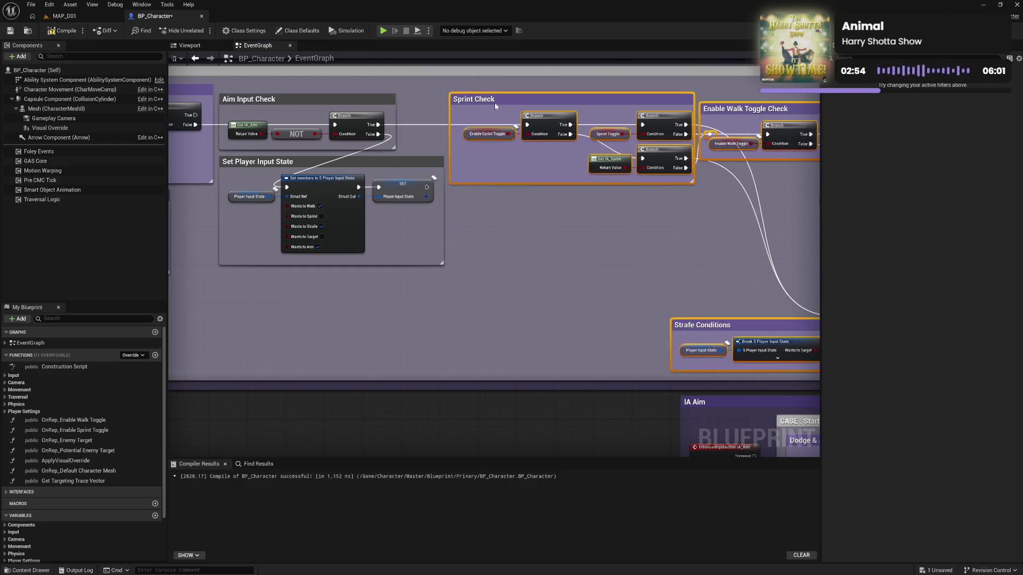
click(552, 243)
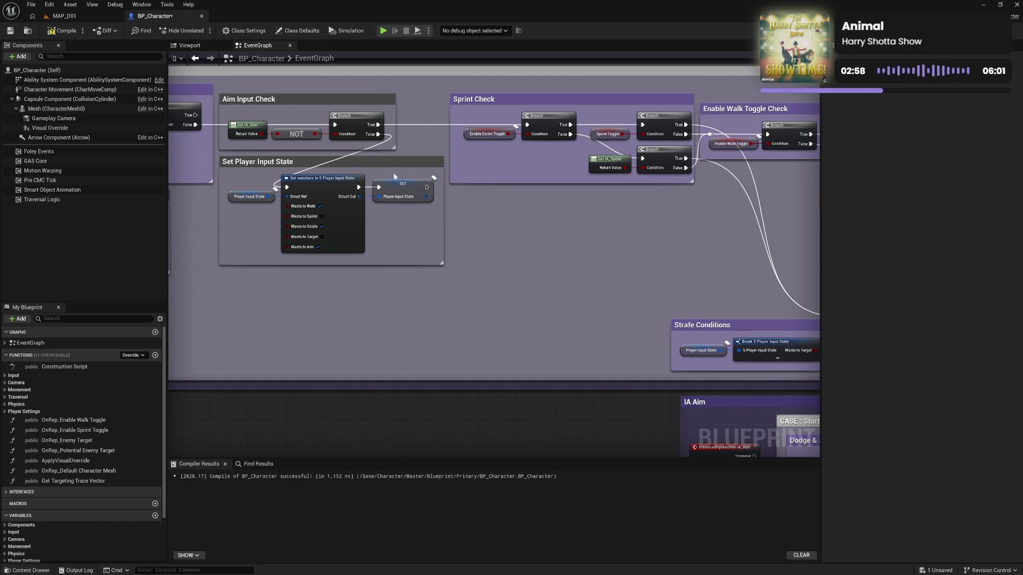
mouse_move(359, 163)
mouse_down()
mouse_move(437, 196)
mouse_move(587, 197)
mouse_up()
drag(457, 174, 339, 200)
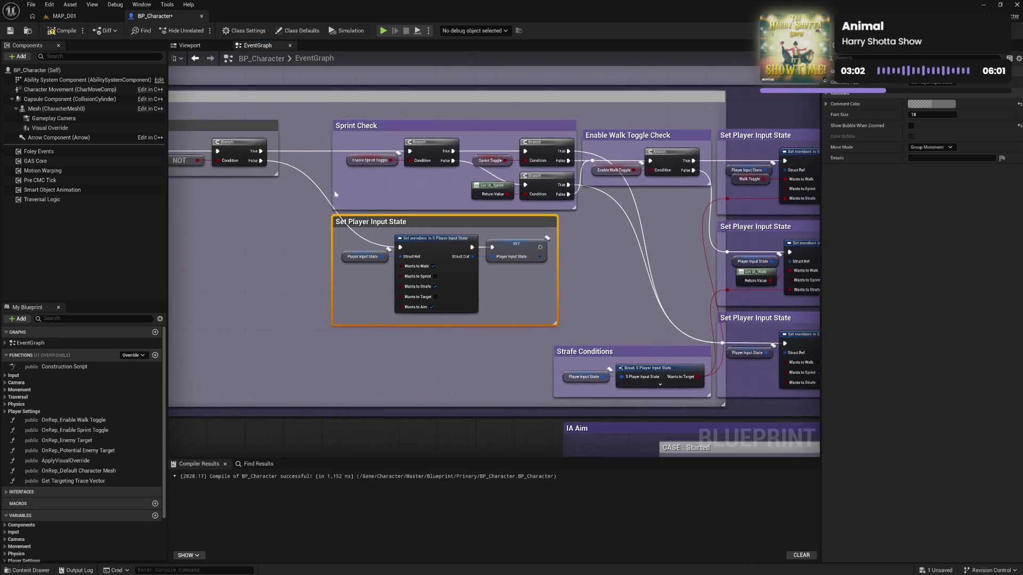
mouse_move(328, 120)
mouse_down()
mouse_move(730, 364)
mouse_move(812, 396)
mouse_move(778, 400)
mouse_up()
drag(634, 159, 588, 162)
click(464, 257)
double_click(520, 265)
drag(524, 270, 502, 286)
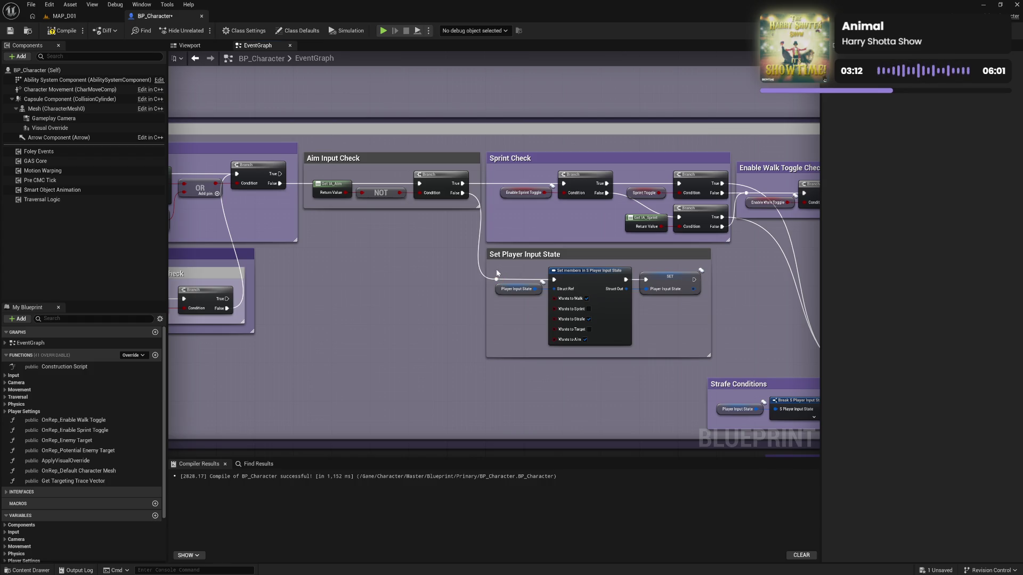
Step: Set the Aim Input Check and Set Player Input State comment colour to purple
click(366, 158)
ctrl+click(524, 254)
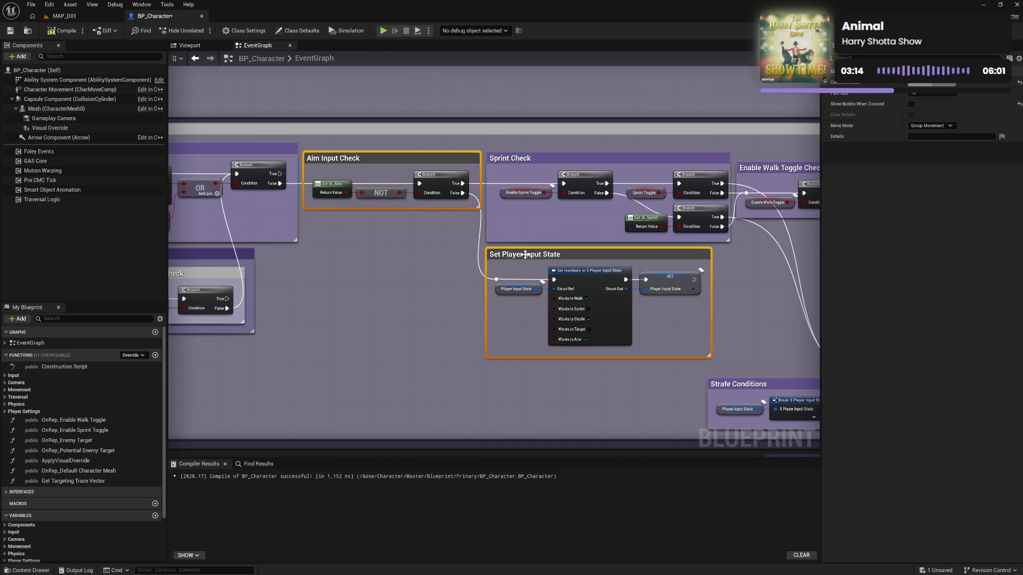
click(931, 84)
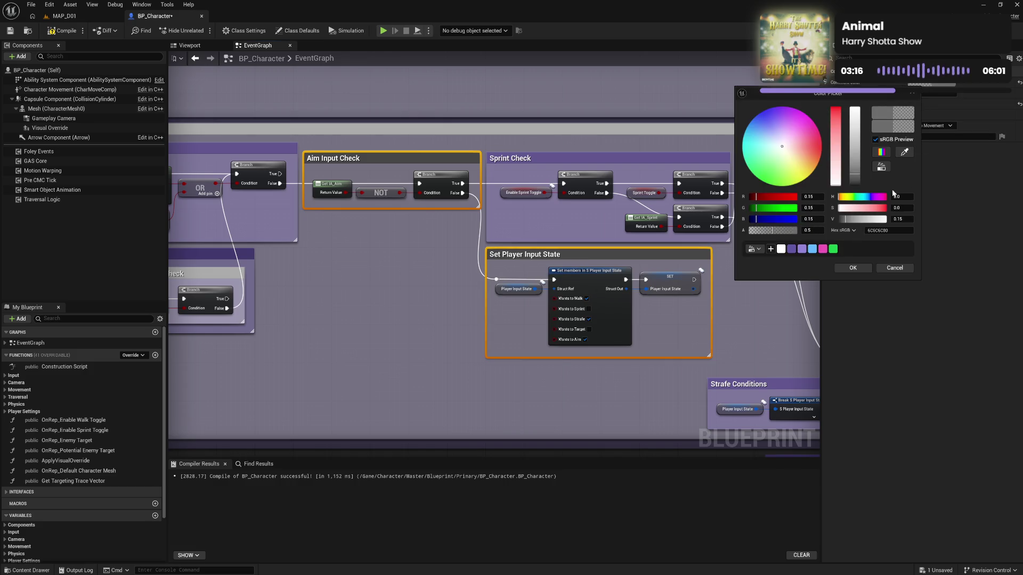
click(804, 252)
click(661, 390)
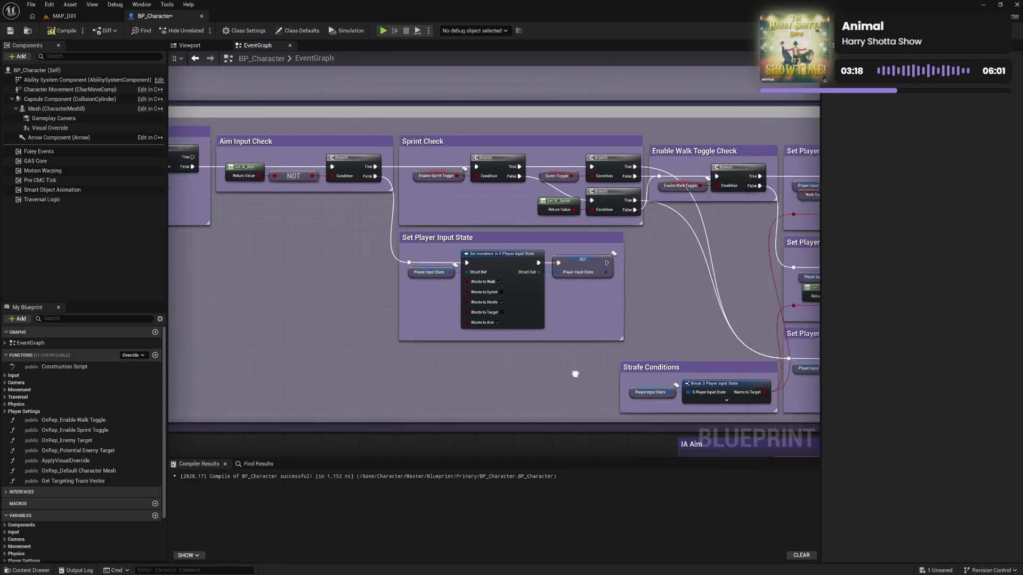
Step: Widen the large comment to enclose the groups, then compile and save BP_Character
mouse_move(581, 115)
mouse_down()
mouse_move(768, 133)
mouse_move(758, 135)
mouse_up()
drag(213, 107, 683, 120)
drag(569, 161, 511, 247)
click(51, 36)
key(ctrl+s)
Step: Switch to the MAP_D01 level and start a play-in-editor session
mouse_move(743, 258)
mouse_down()
mouse_move(649, 296)
mouse_move(639, 231)
mouse_up()
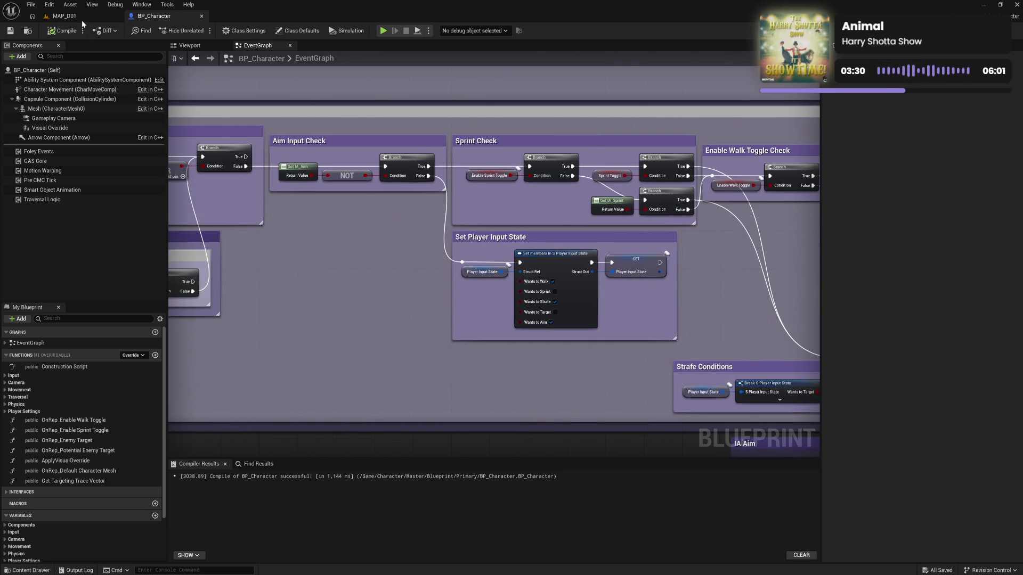
click(79, 17)
click(201, 31)
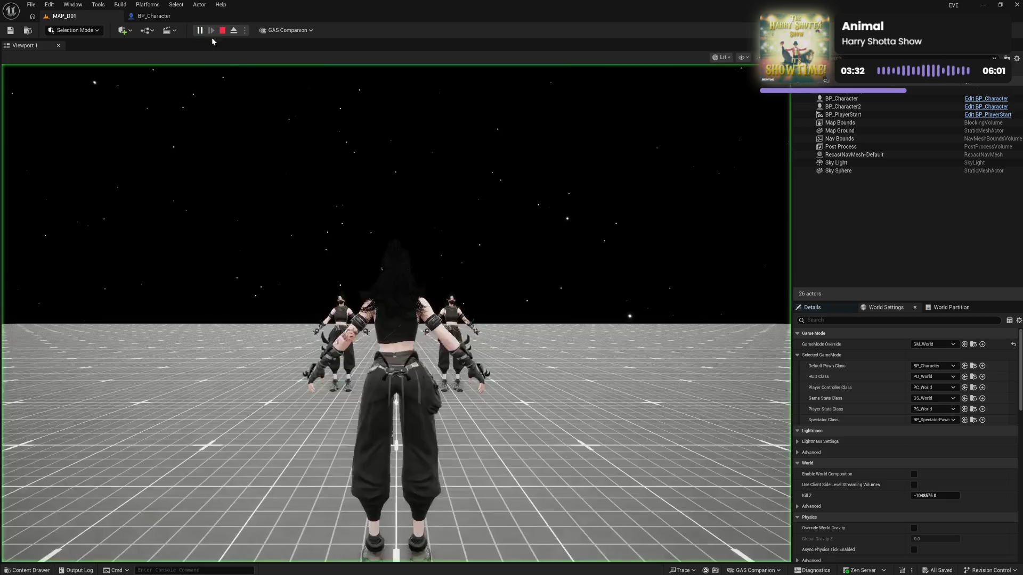
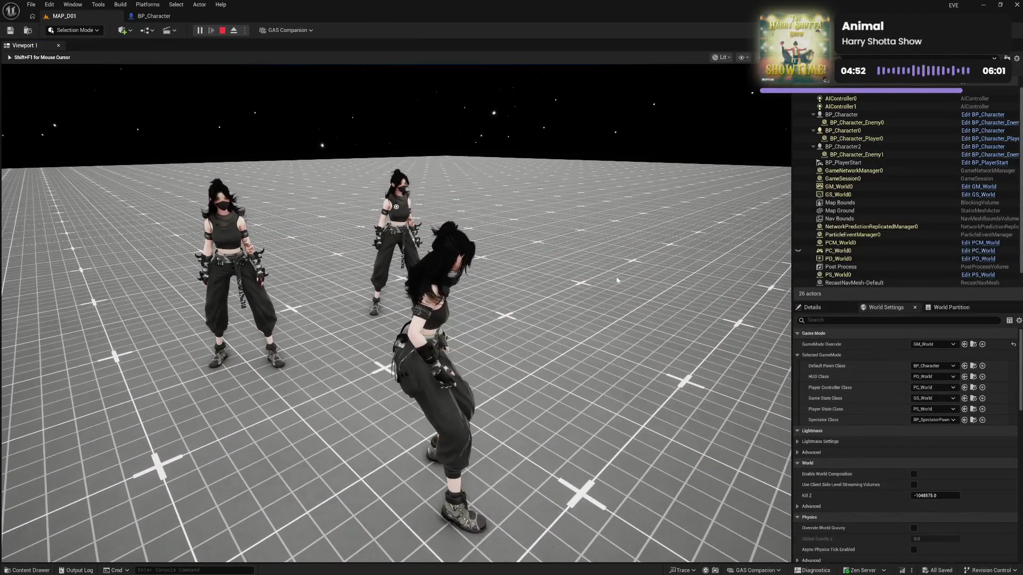
Step: Stop the play session and switch to the BP_Character event graph
key(Escape)
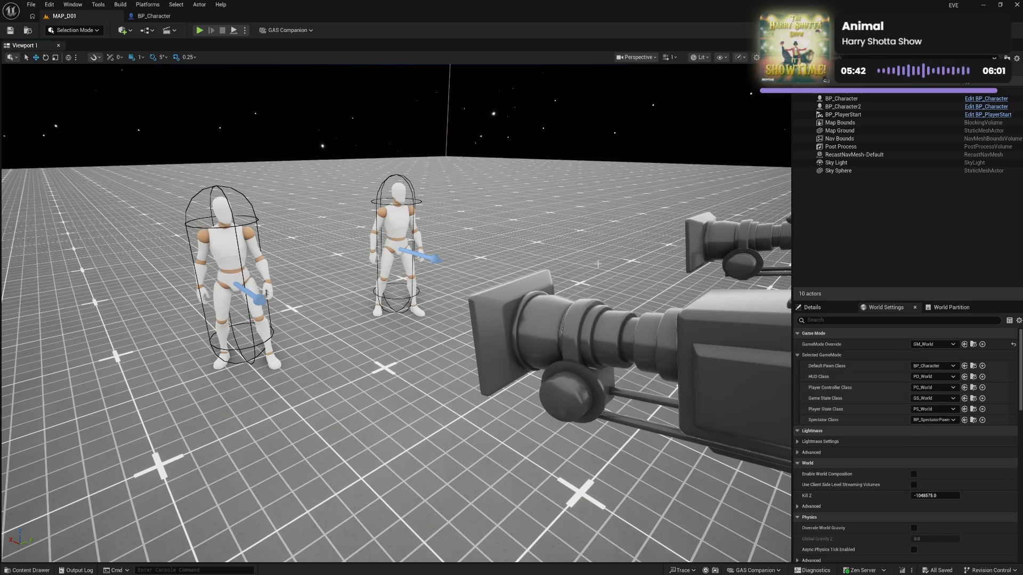
click(141, 17)
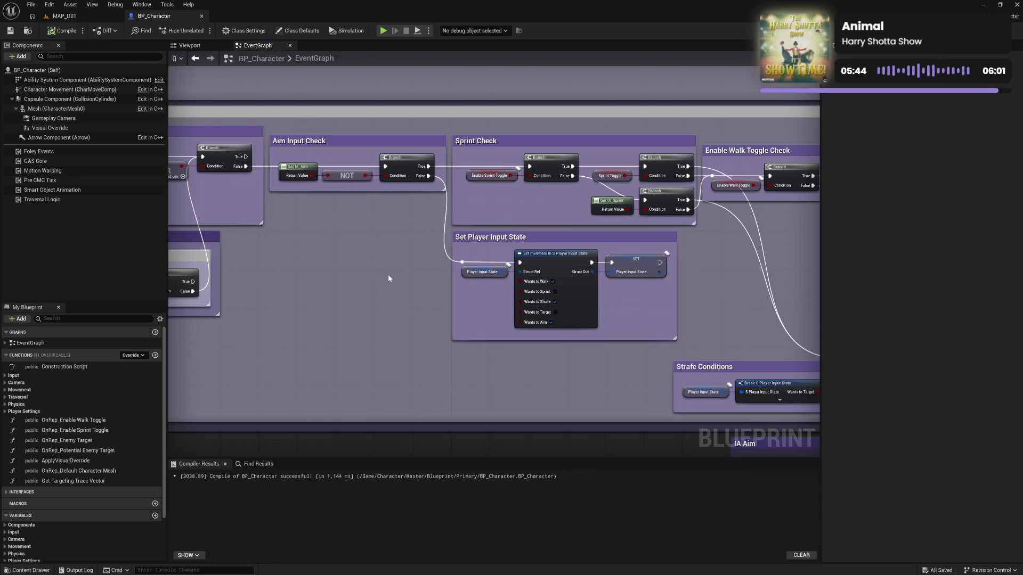
Step: Delete the green 'Letting Go Of Dodge Sprint' to-do comment, then compile and save BP_Character
scroll(388, 274, down, 5)
mouse_move(725, 249)
mouse_down()
mouse_move(612, 389)
mouse_move(642, 226)
mouse_move(646, 237)
mouse_move(582, 427)
mouse_move(612, 270)
mouse_move(598, 393)
mouse_move(659, 344)
mouse_move(498, 361)
mouse_up()
scroll(329, 190, up, 5)
click(329, 189)
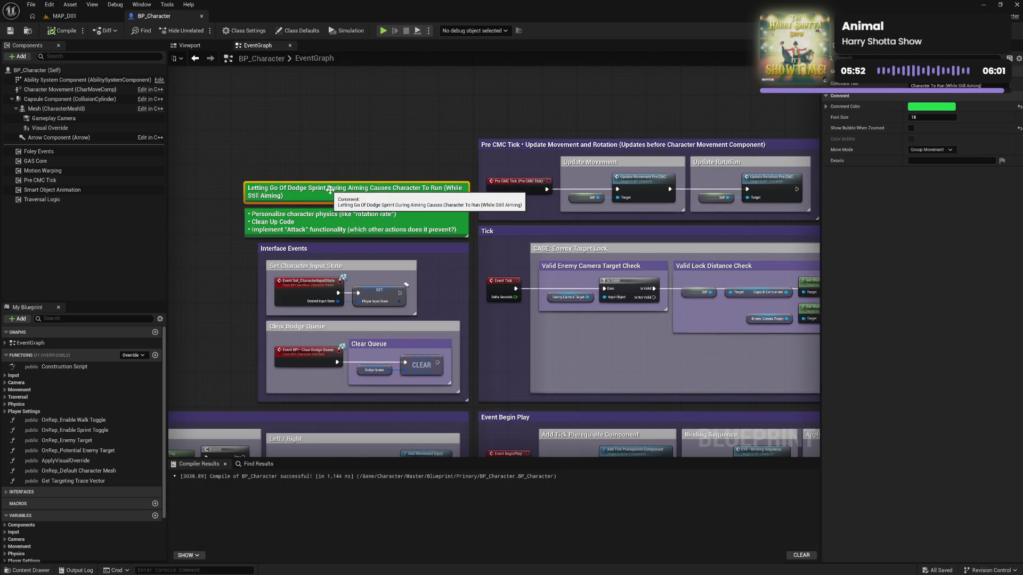
key(Delete)
key(ctrl+s)
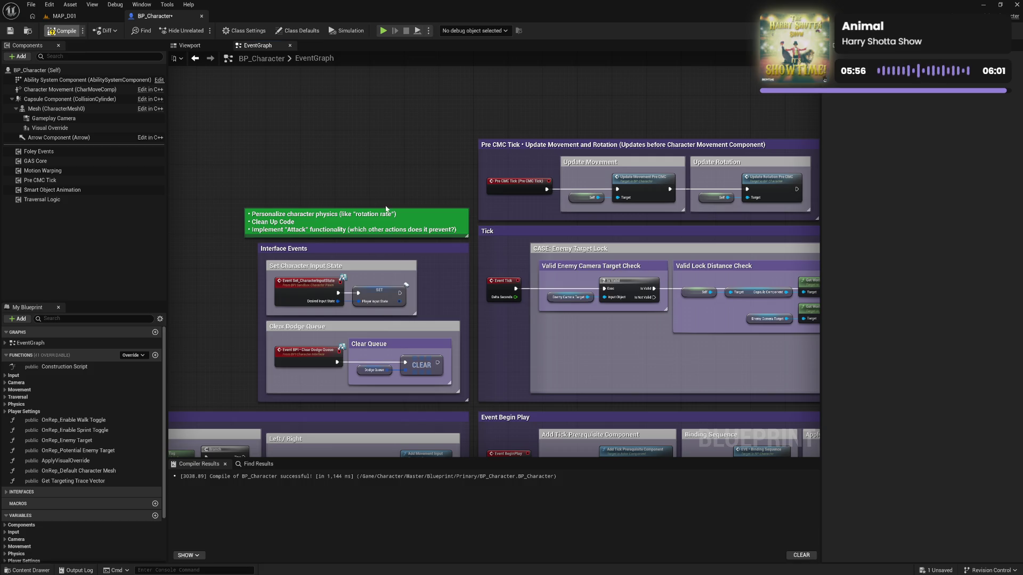
key(ctrl+s)
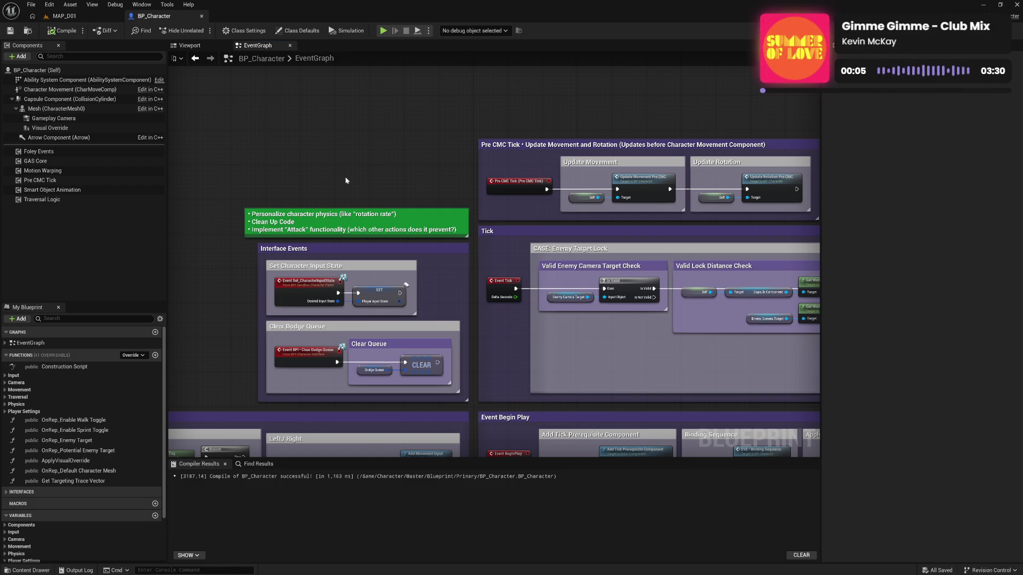
Step: Inspect the Ability System Component and the movement and input node groups, then return to MAP_D01
drag(373, 186, 360, 155)
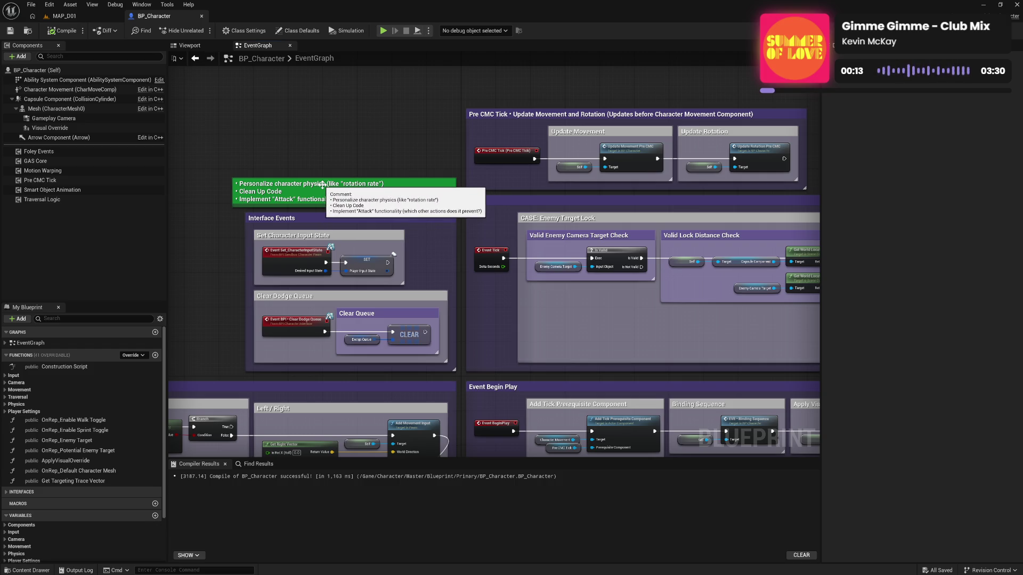
click(86, 80)
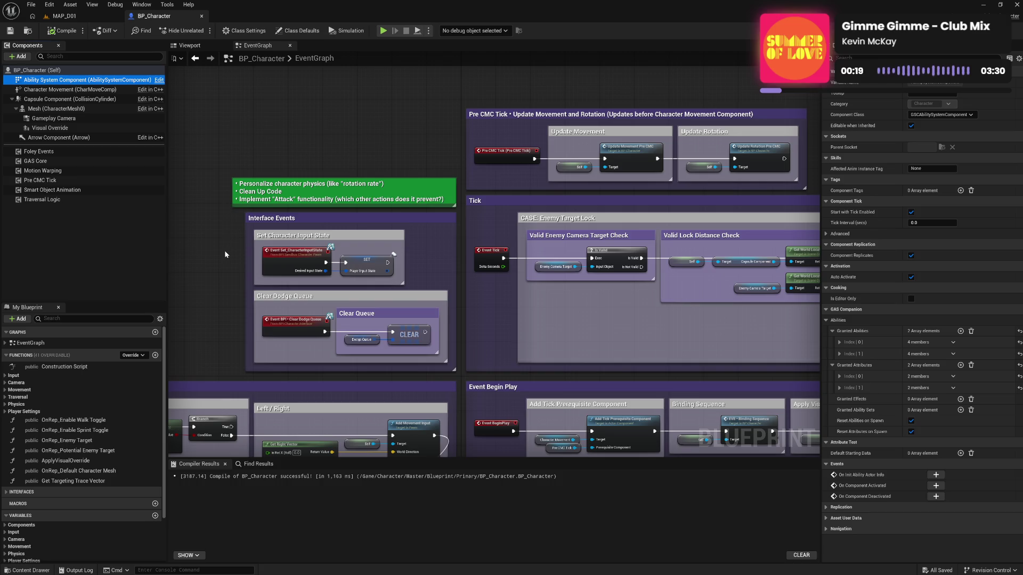
drag(225, 250, 303, 162)
drag(391, 421, 465, 347)
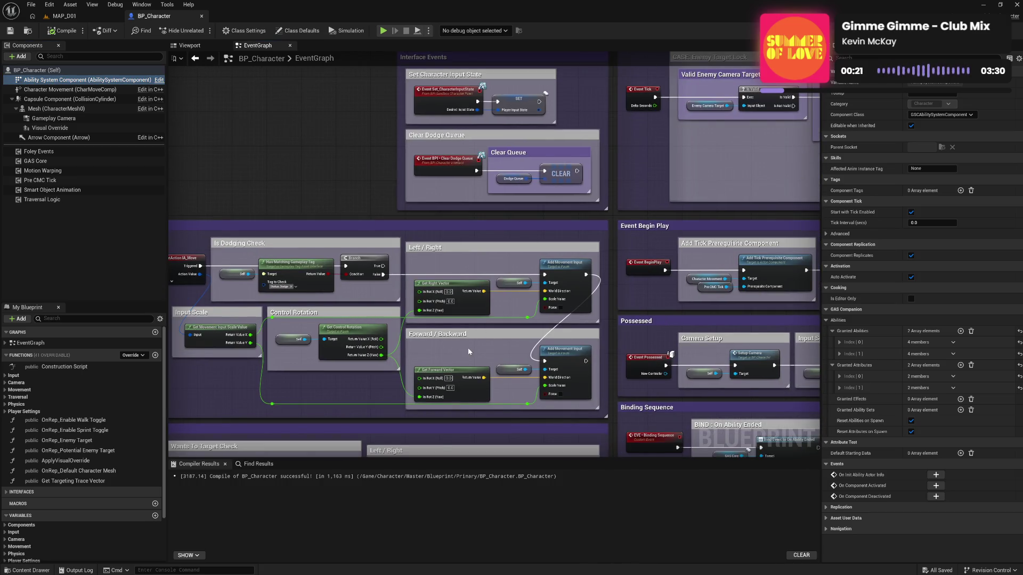
scroll(334, 372, down, 3)
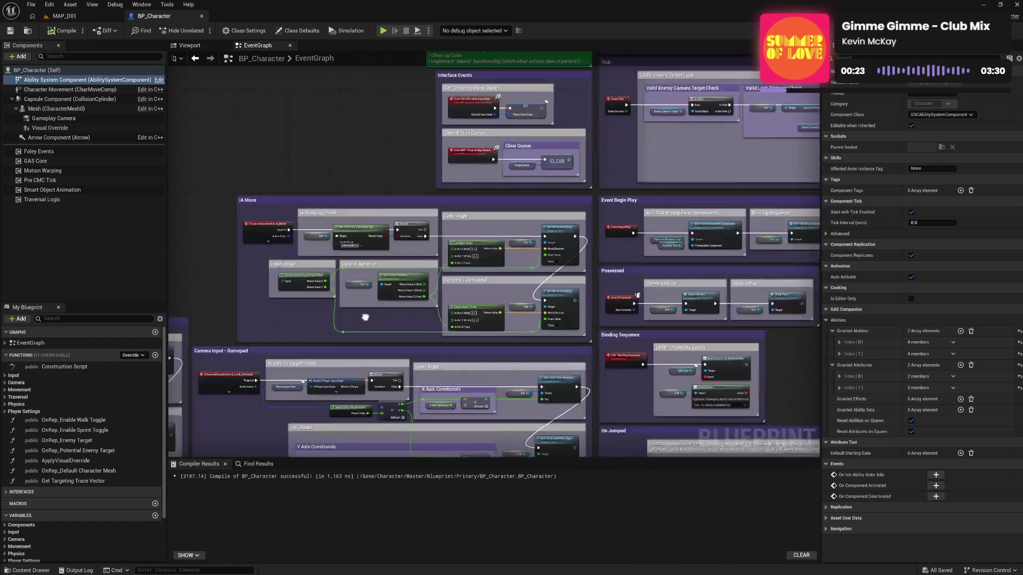
drag(336, 383, 469, 317)
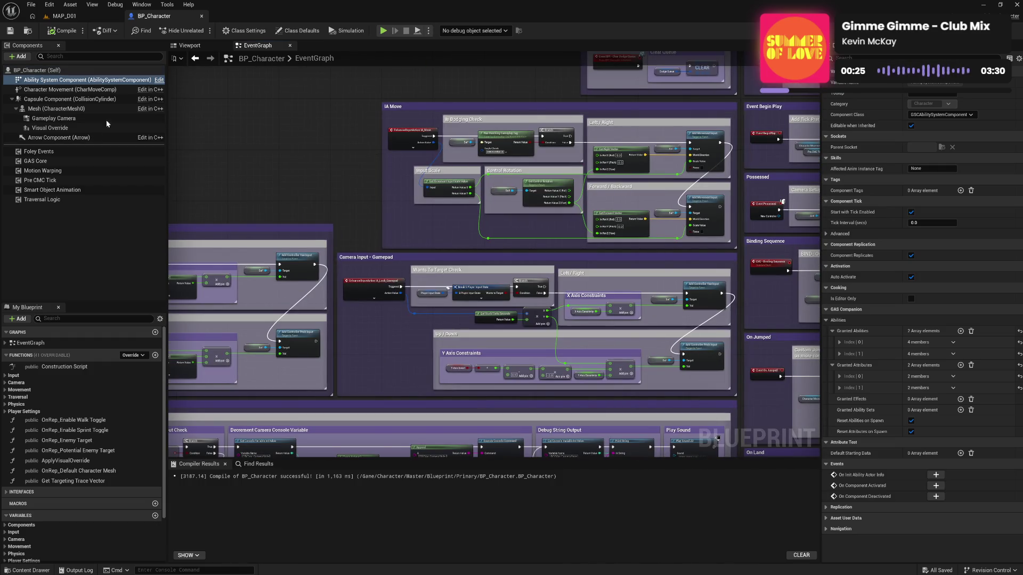
drag(380, 319, 438, 407)
drag(365, 226, 385, 330)
drag(436, 234, 416, 303)
drag(483, 355, 440, 225)
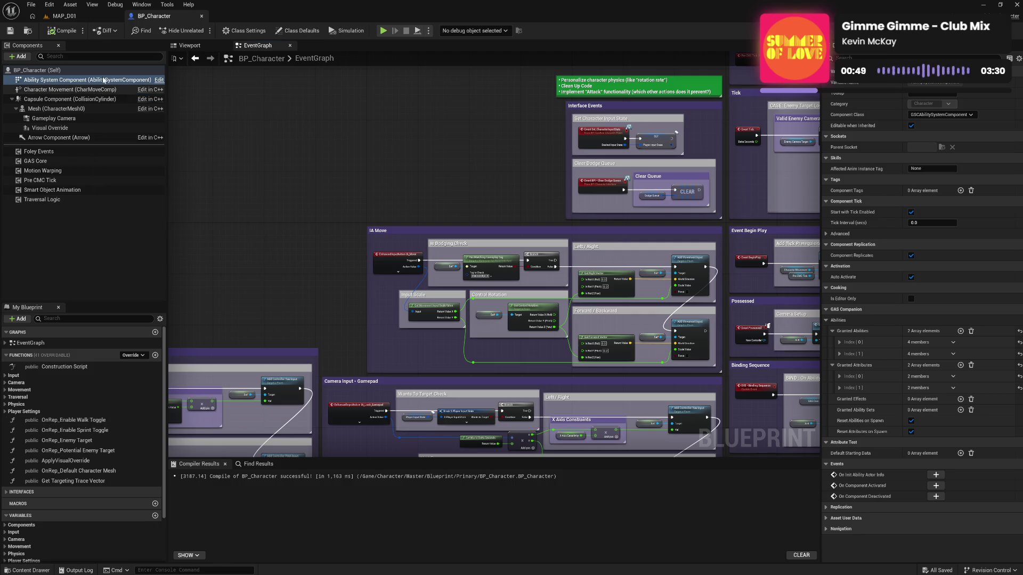
click(95, 14)
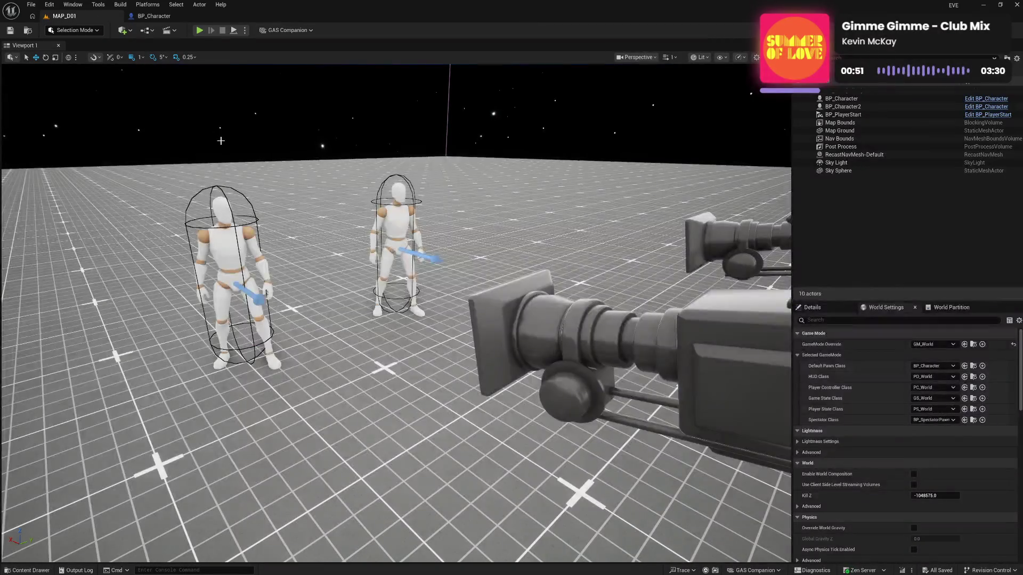
Step: Playtest MAP_D01, strafing the character left and right with A and D, then stop
click(199, 30)
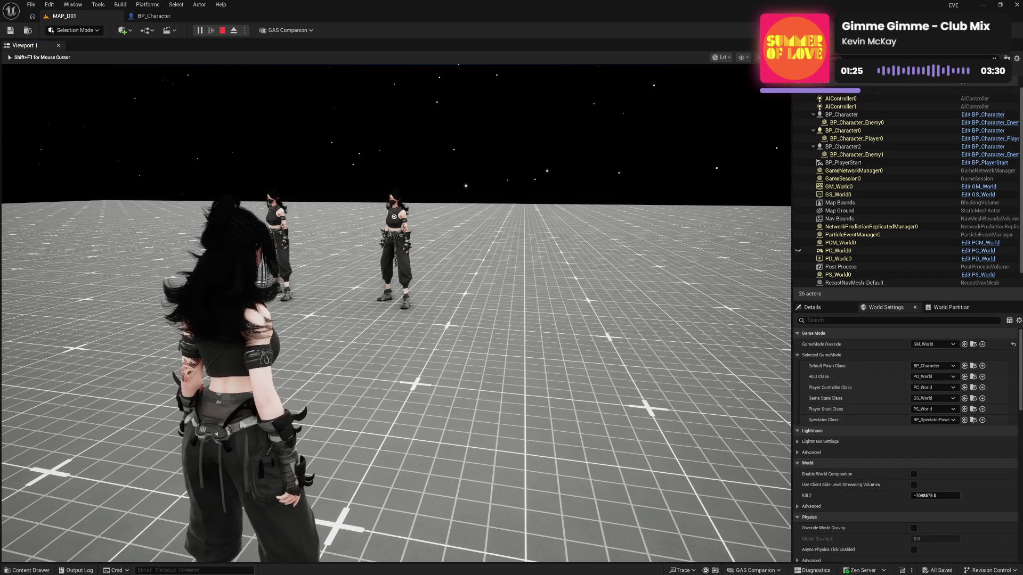
key(a)
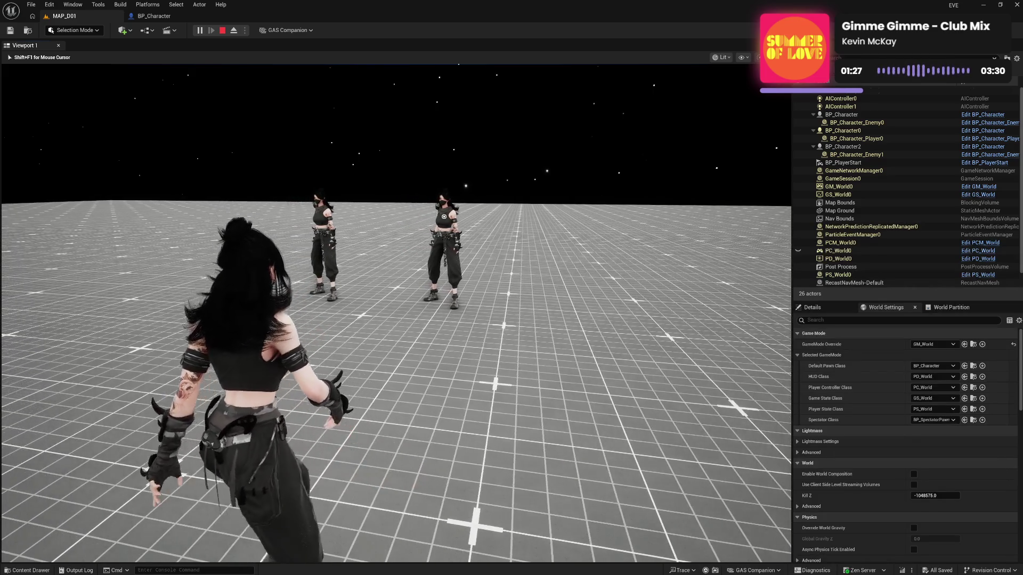
key(d)
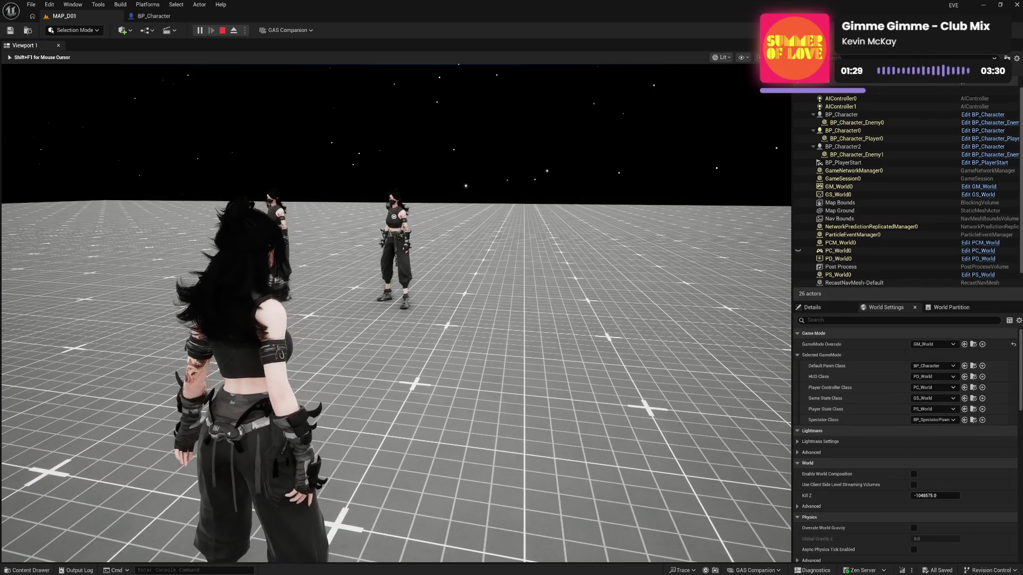
key(a)
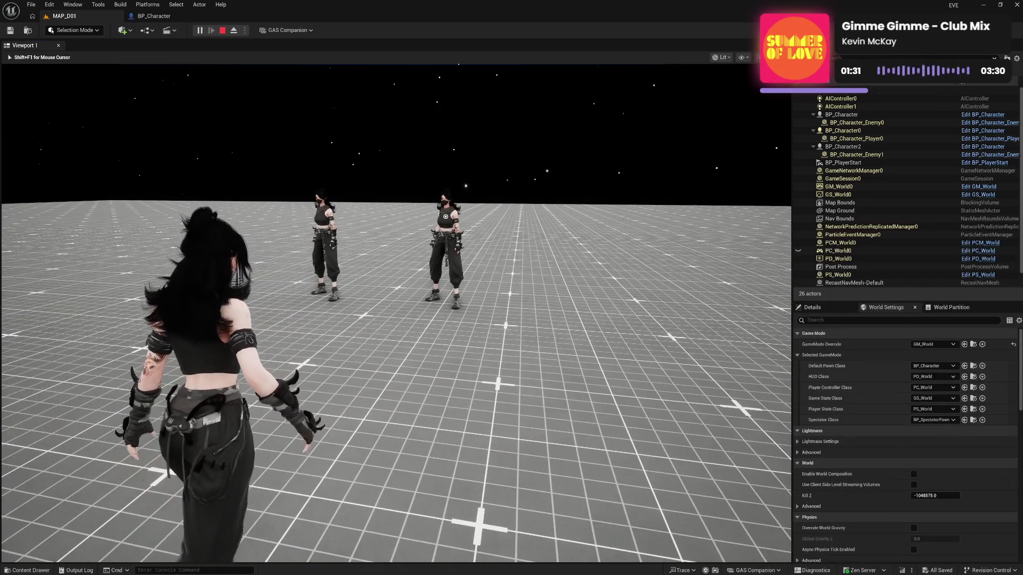
mouse_move(511, 287)
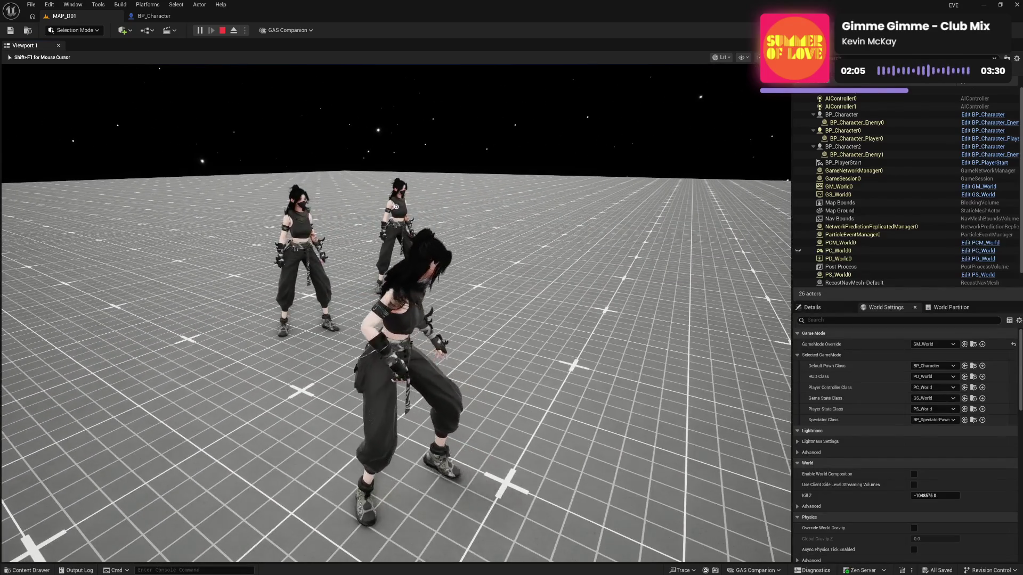
key(Escape)
Step: Add a BP_Character comment: jumping then holding aim while targeting locks camera input and offsets it
click(164, 17)
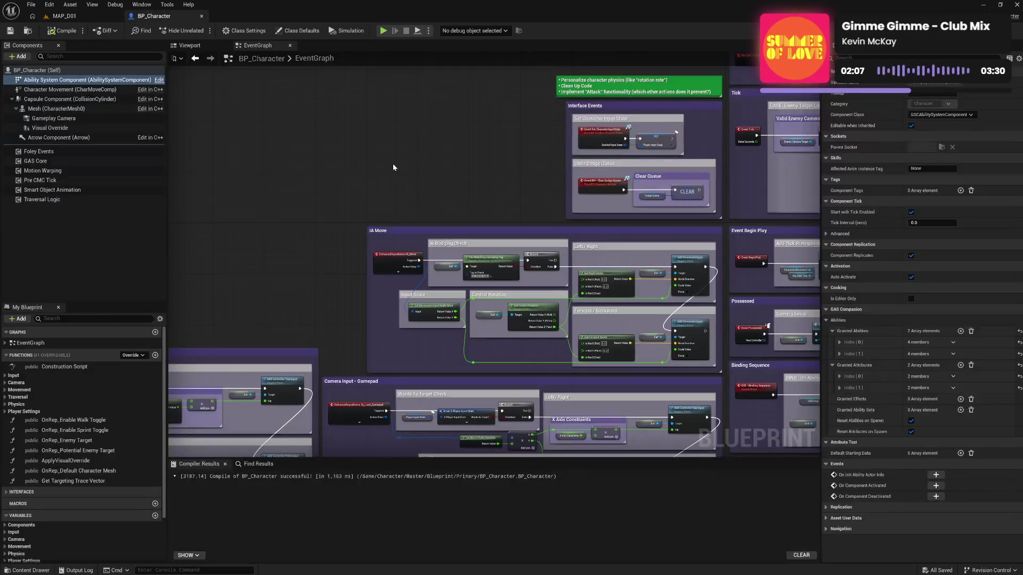
drag(443, 142, 374, 350)
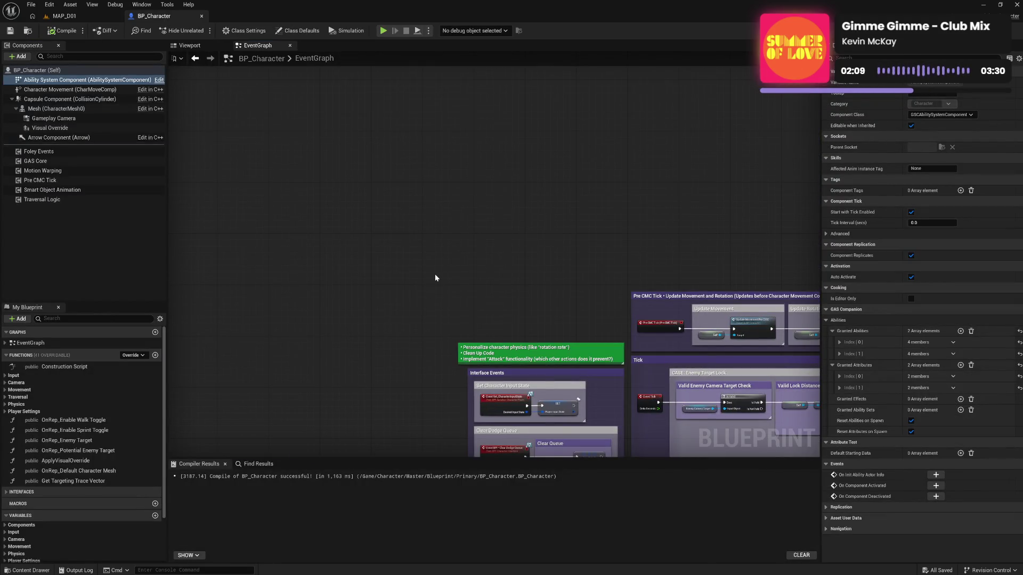
key(c)
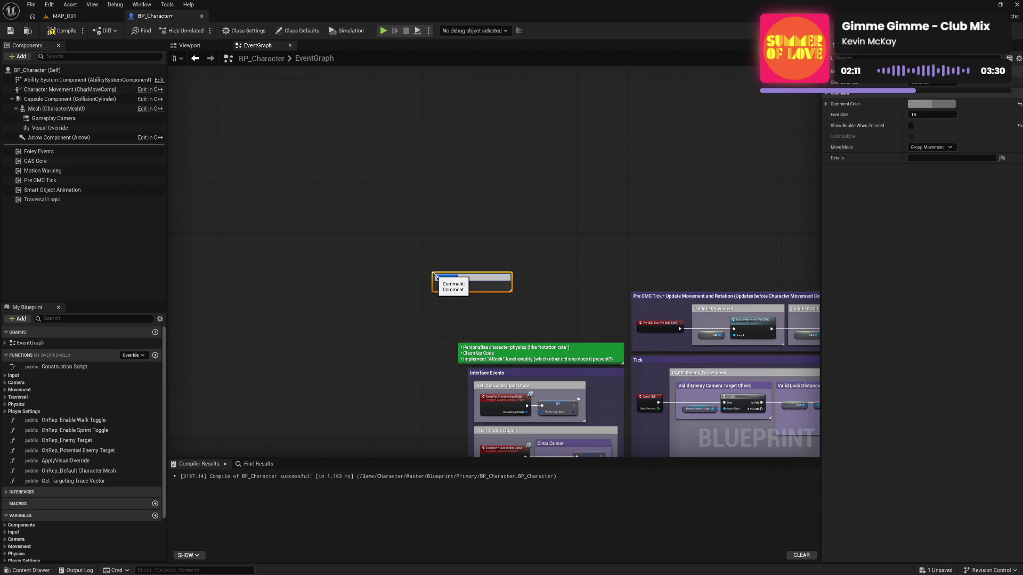
text(Wh)
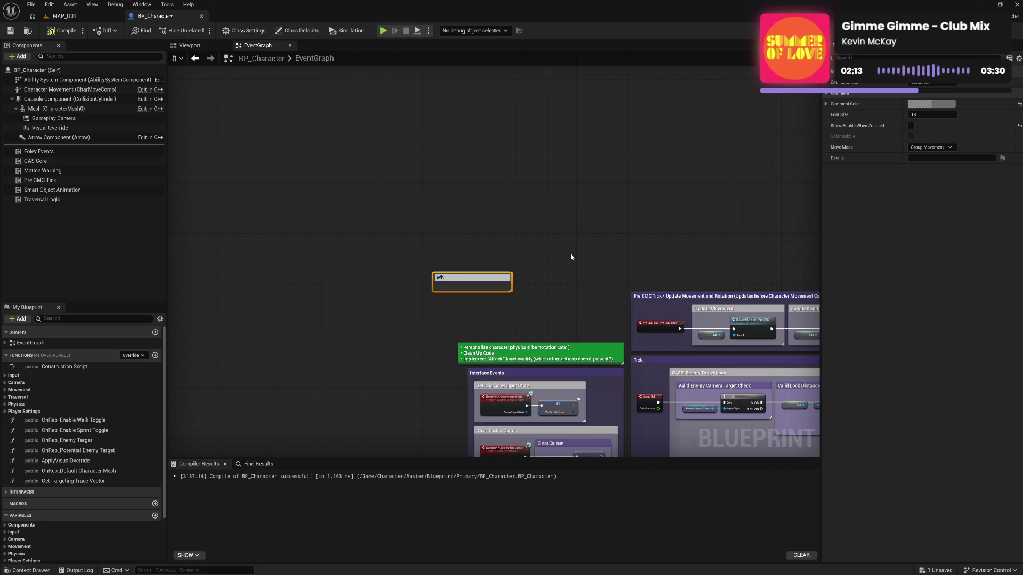
text(ile targeting,)
text( if you jump then)
text( hold aim)
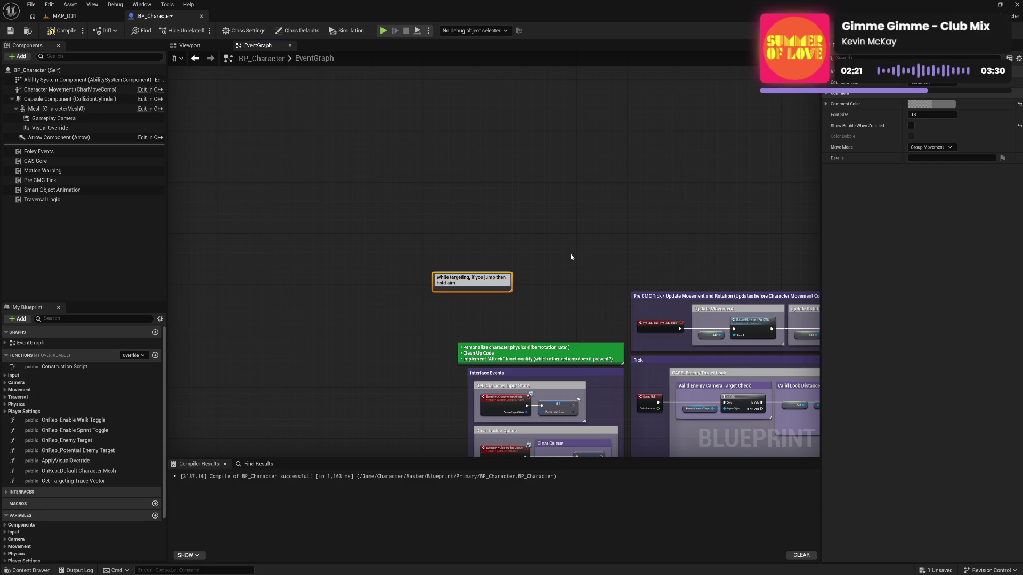
text( it locks )
text(the c)
text(amera input)
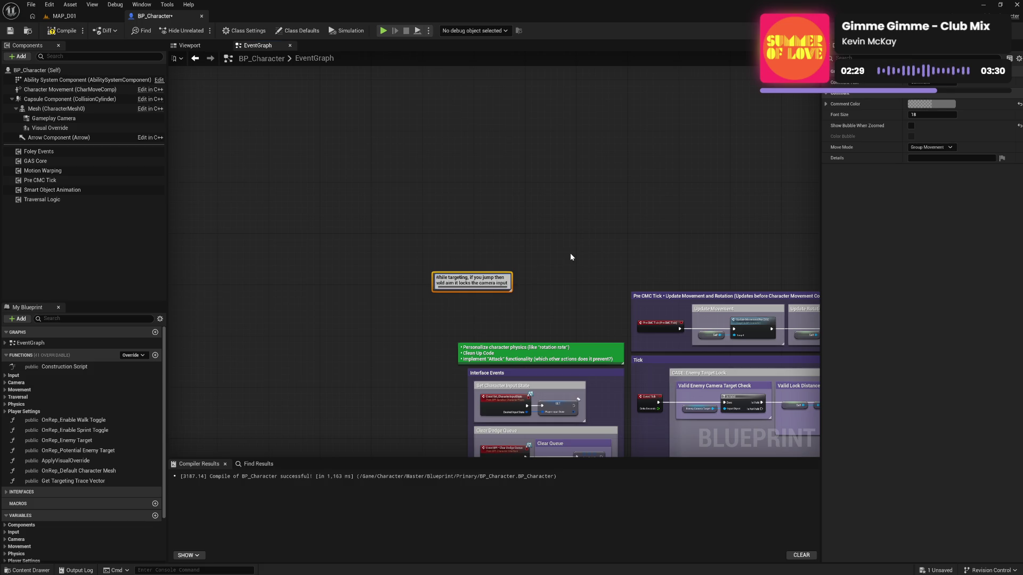
text( and of)
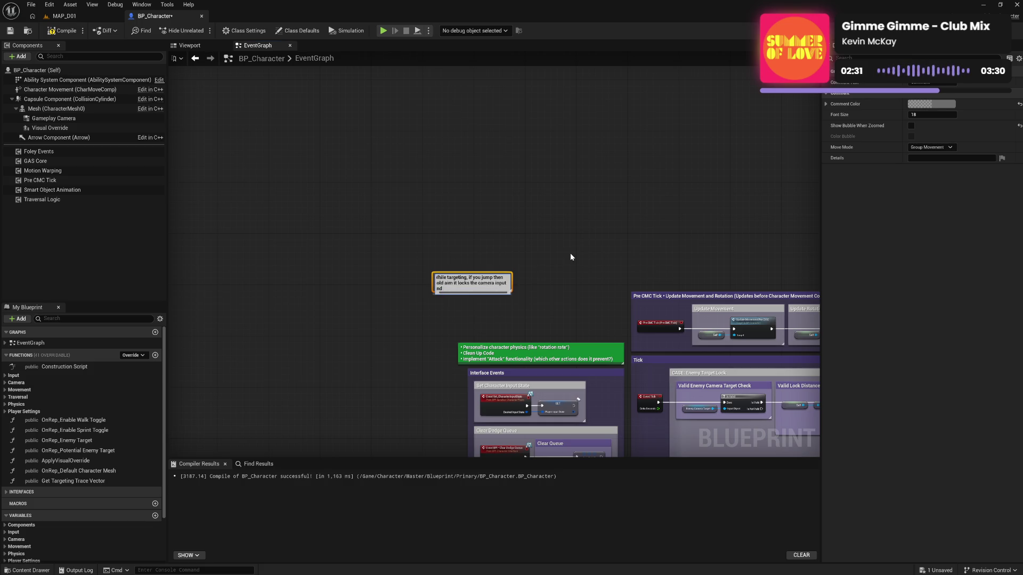
text(fsets the ca)
text(mera pos)
text(ti)
key(BackSpace)
key(BackSpace)
text(iions)
text(.)
key(Return)
Step: Place the new comment above the green to-do list, then compile and save
mouse_move(506, 288)
mouse_down()
mouse_move(523, 332)
mouse_move(624, 332)
mouse_move(596, 334)
mouse_up()
click(589, 301)
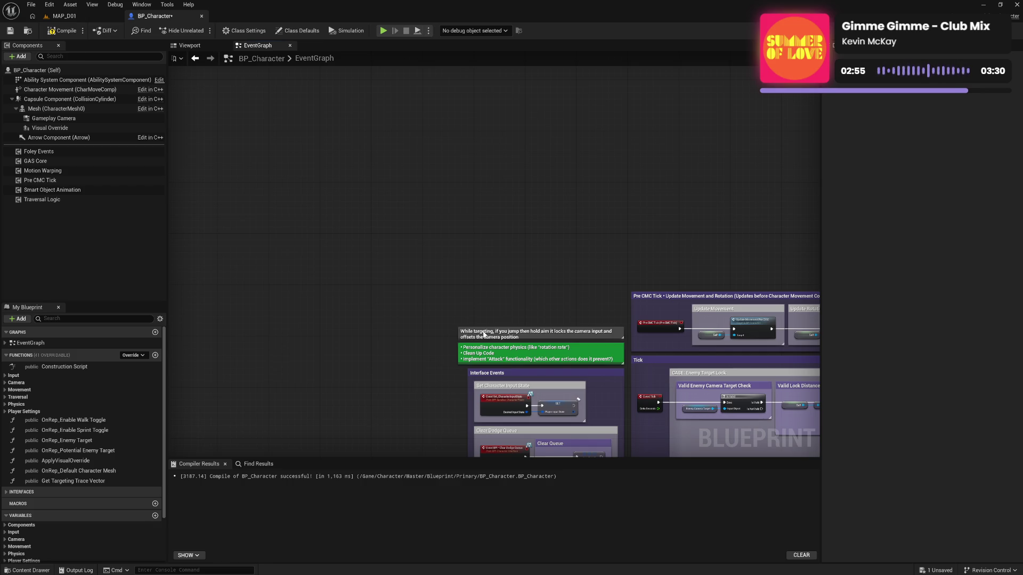
scroll(481, 337, up, 3)
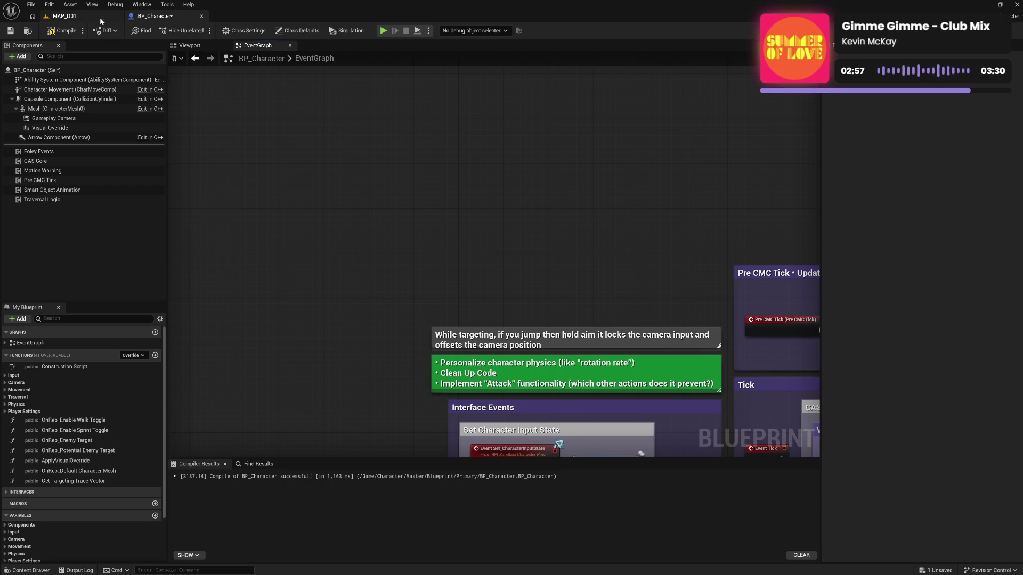
click(62, 30)
key(ctrl+s)
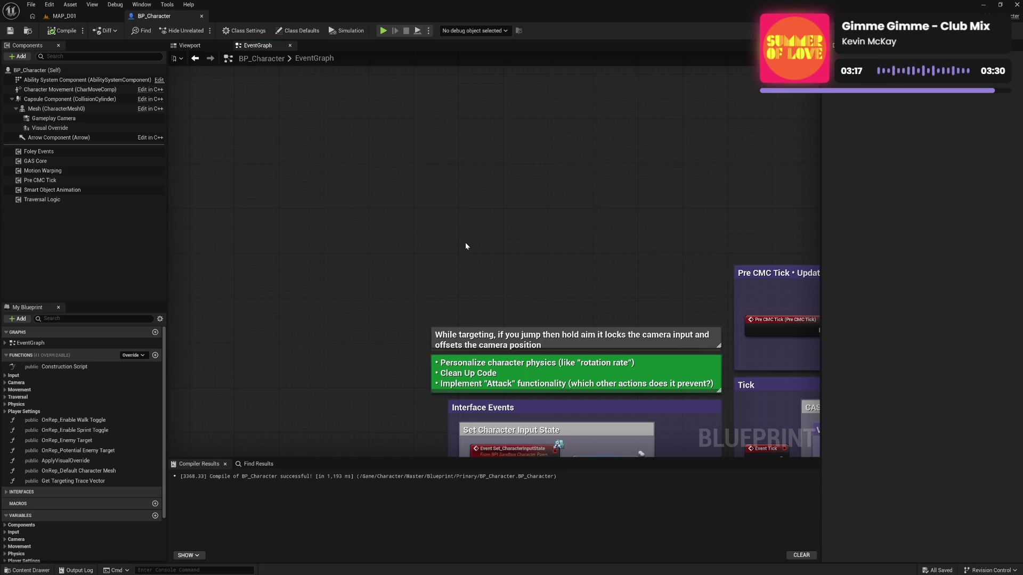
Step: Switch back to the MAP_D01 level
click(76, 14)
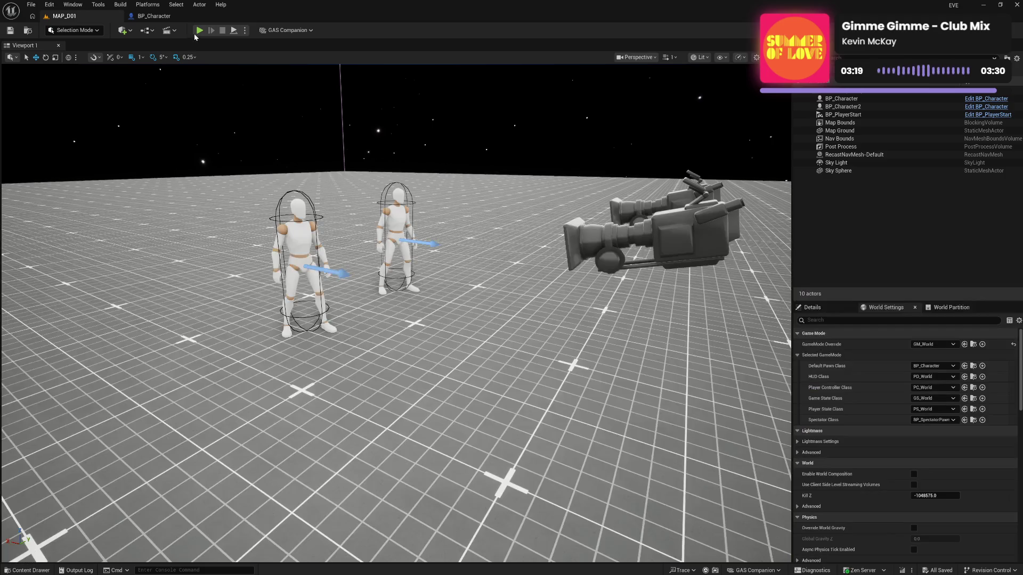
Step: Start a new play session and run the player character forward toward the enemies
click(199, 30)
click(317, 251)
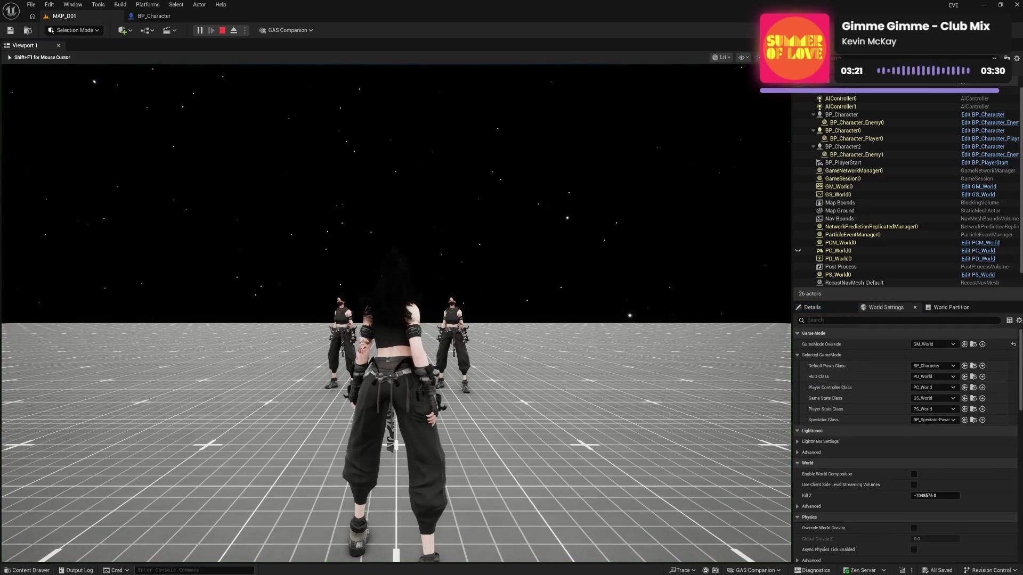
key(w)
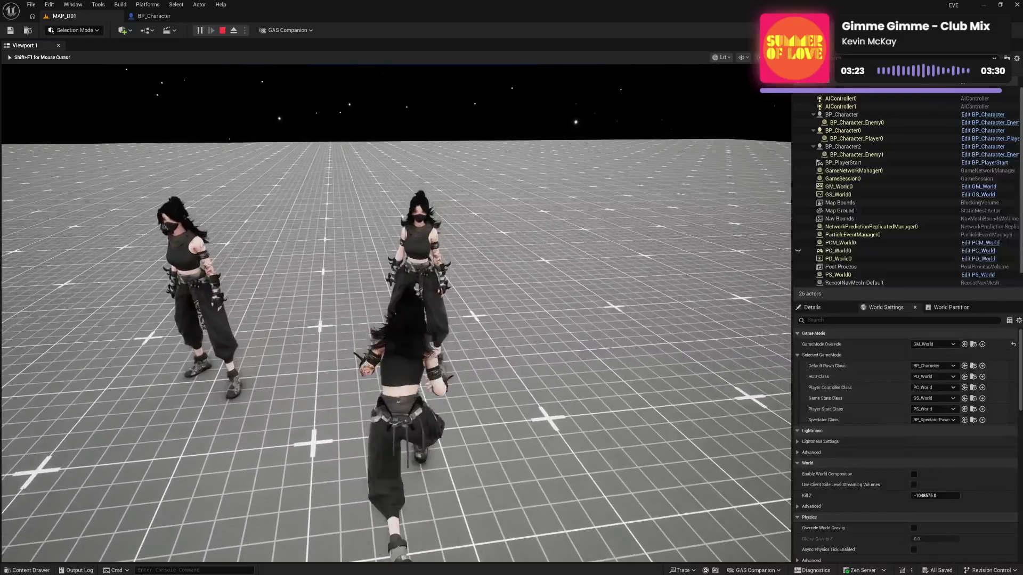